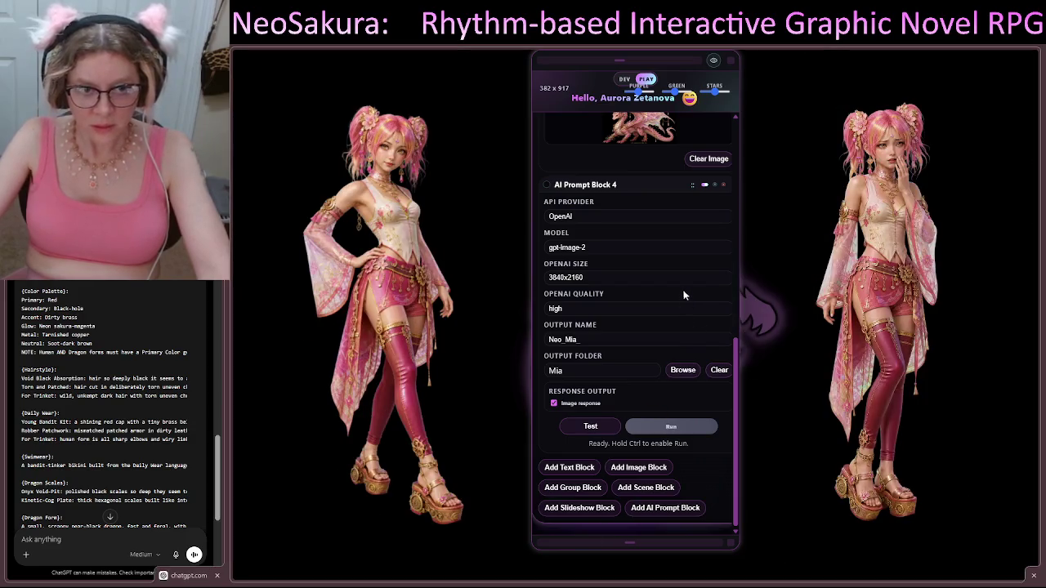
Scroll up to the Image Up! block and view its final colour-palette layout lines
scroll(684, 293, up, 1)
scroll(683, 293, down, 1)
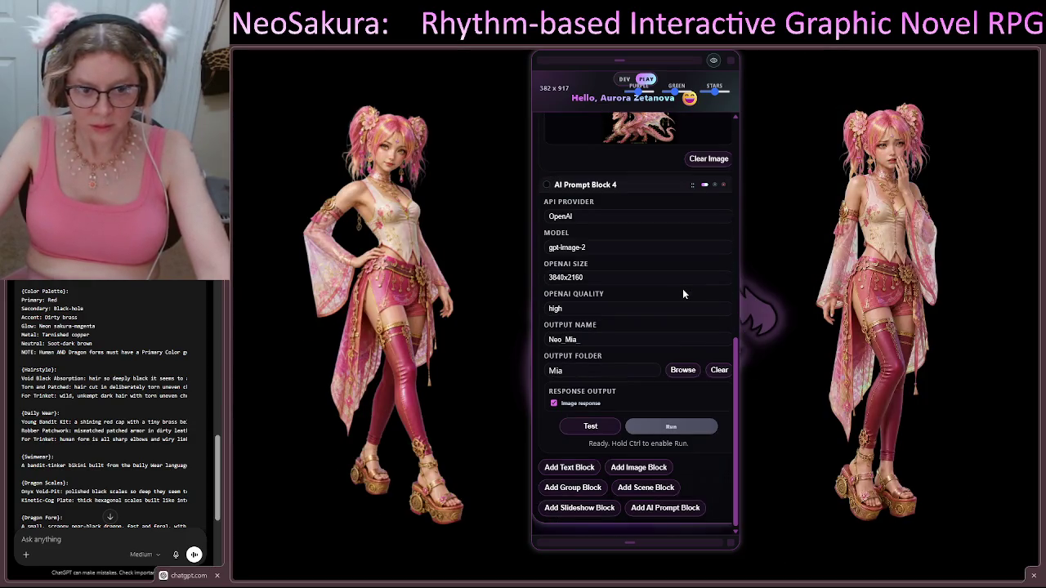
scroll(682, 293, up, 10)
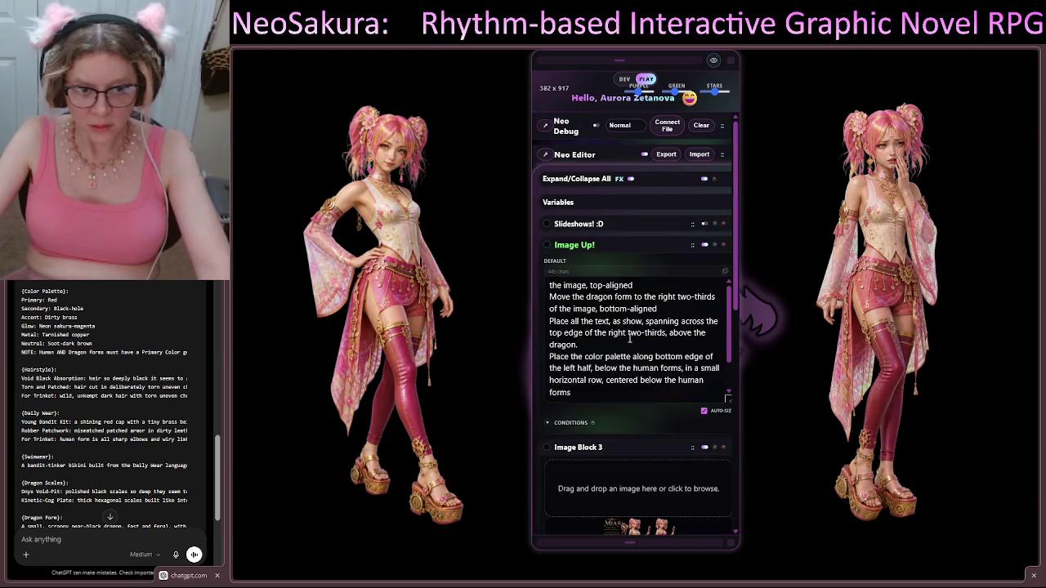
scroll(630, 339, up, 1)
scroll(627, 344, down, 1)
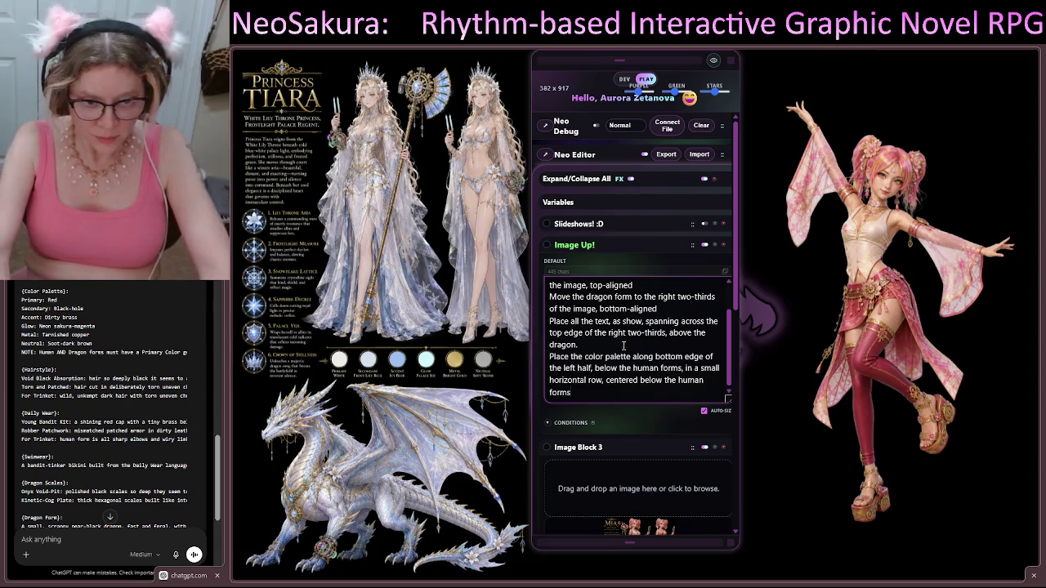
Append 'Render the dragon first, using up the full two-third width and proportionate height' plus small text above its head
key(Return)
key(Return)
text(Ren)
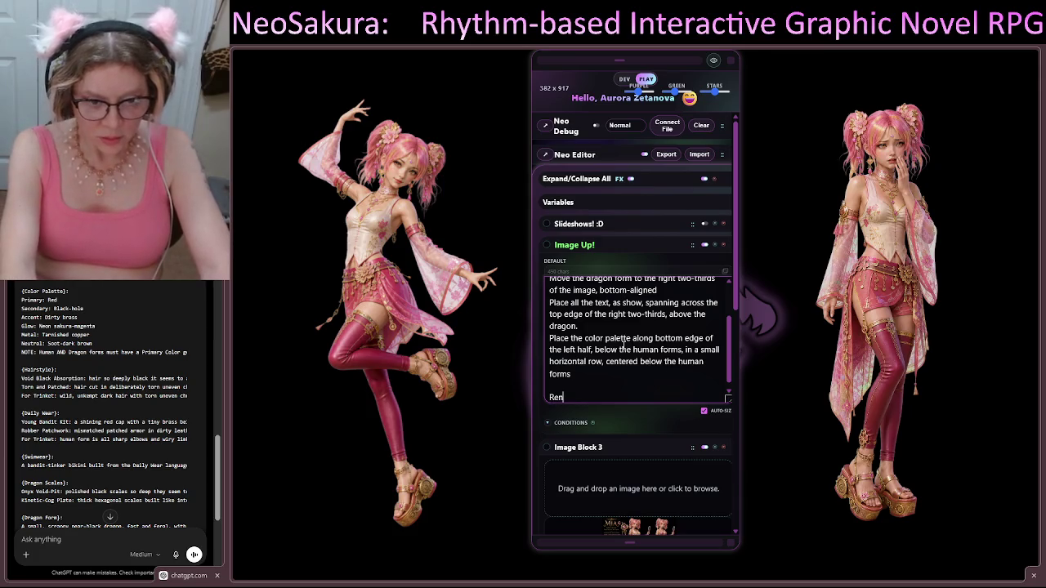
text(der the drag)
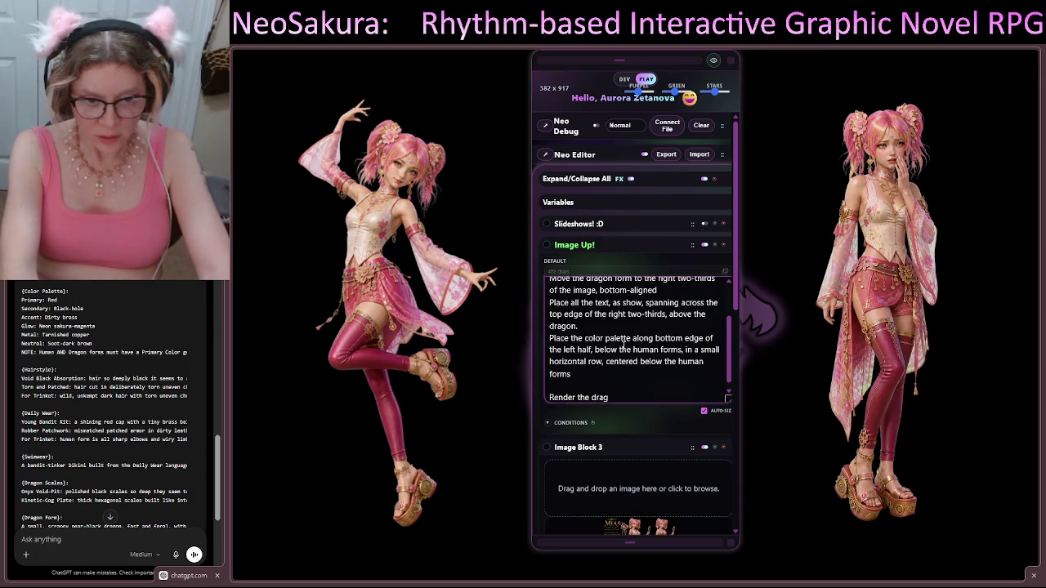
text(on first)
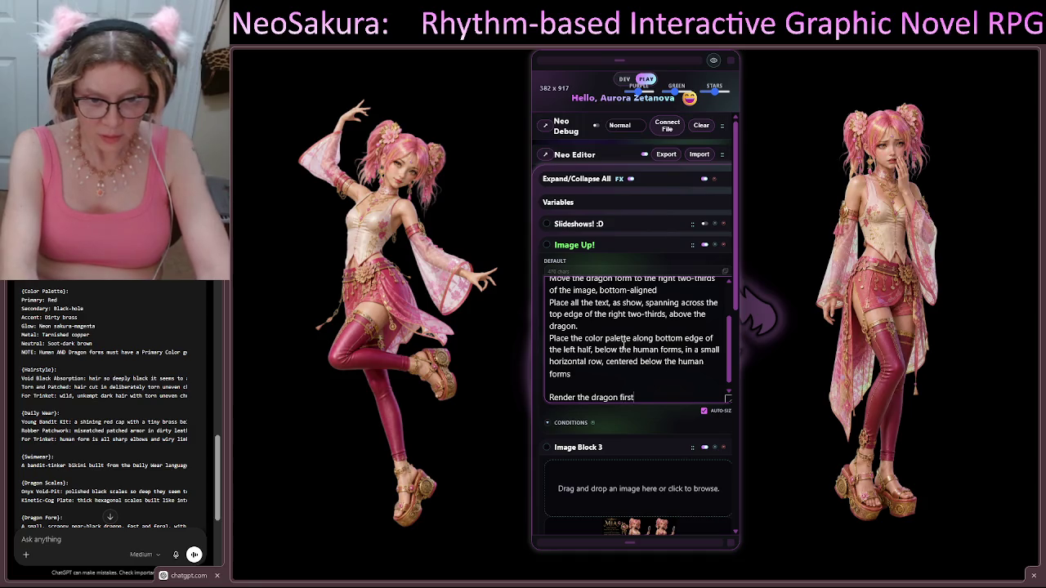
text(, usin)
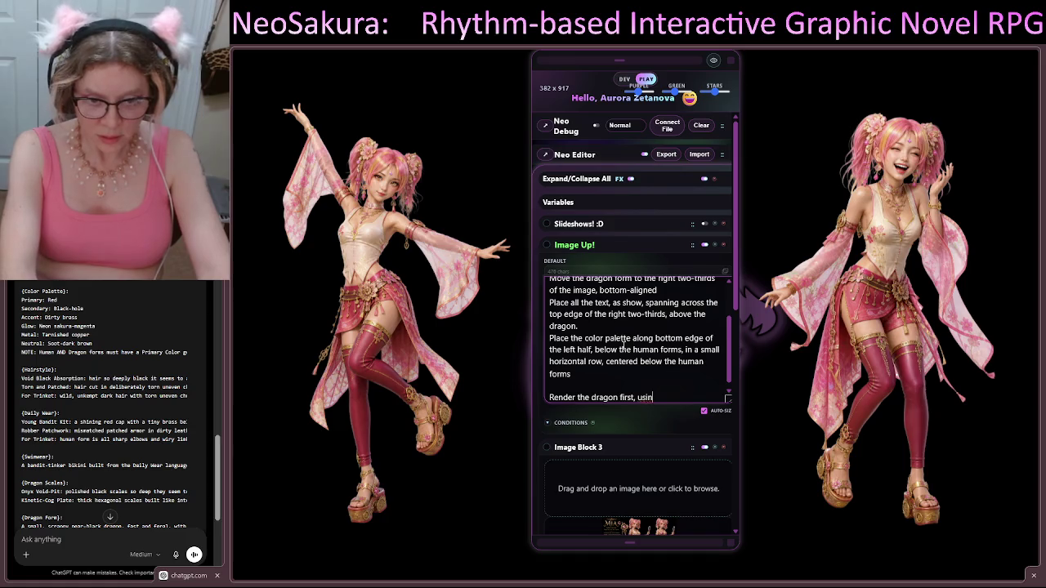
text(g)
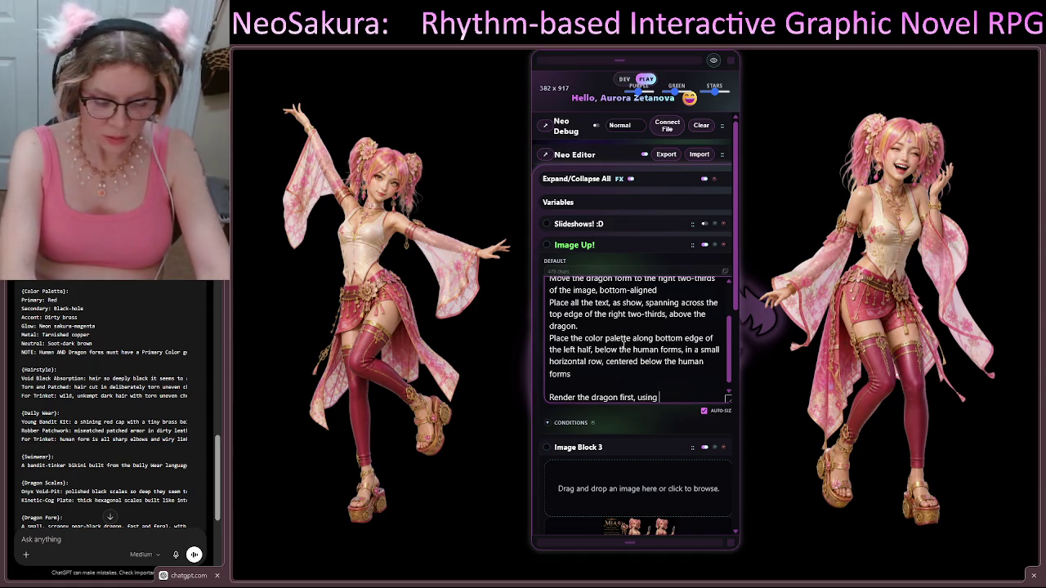
text( up)
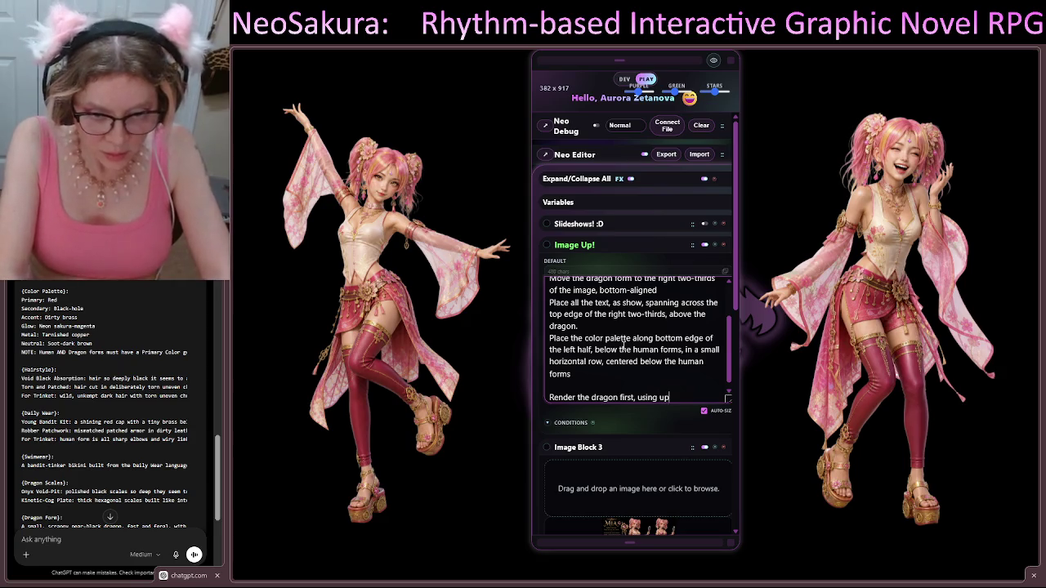
text( the full)
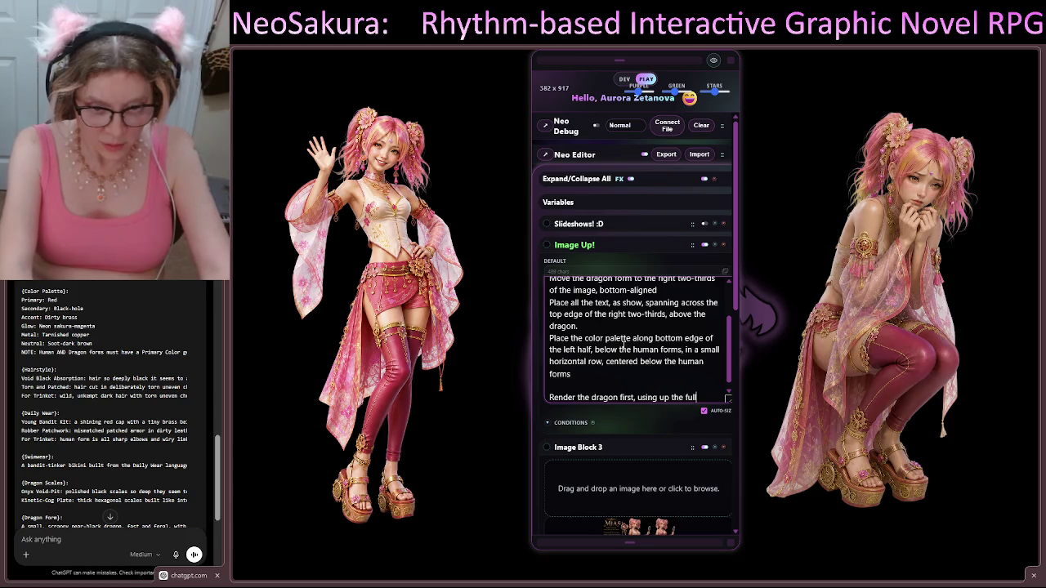
text( two)
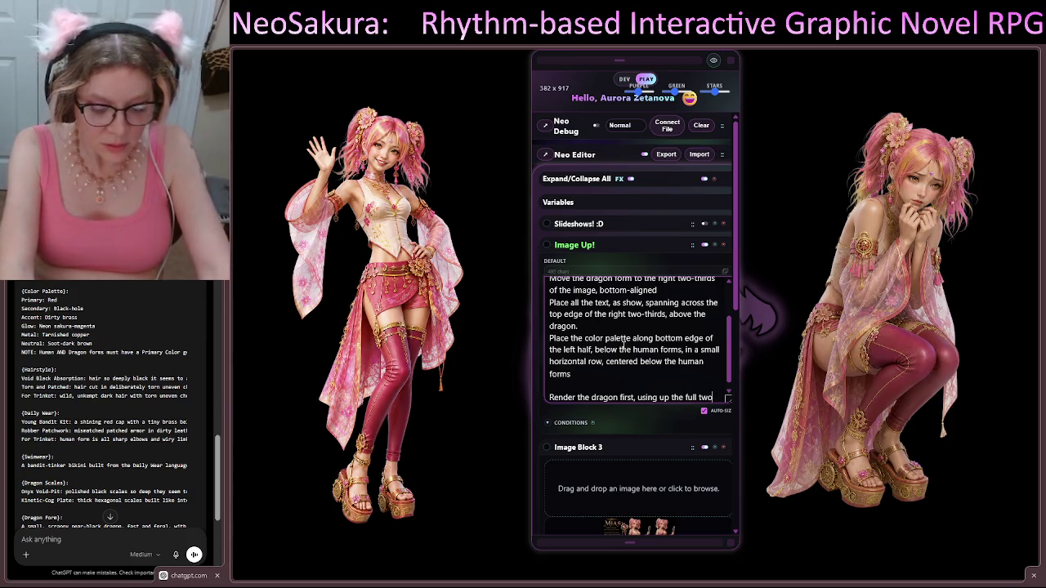
text(-third width of)
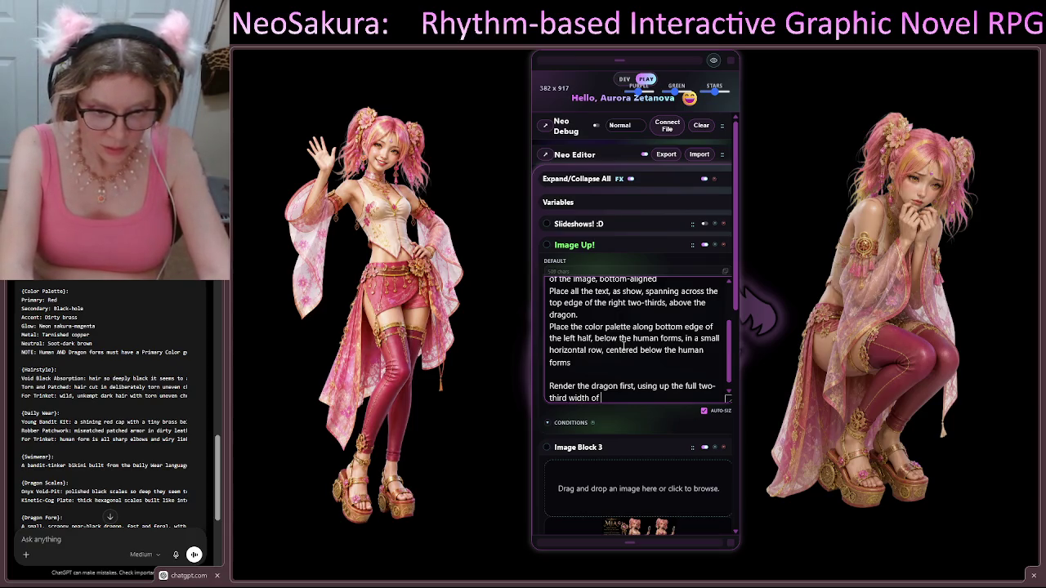
key(BackSpace)
key(BackSpace)
key(BackSpace)
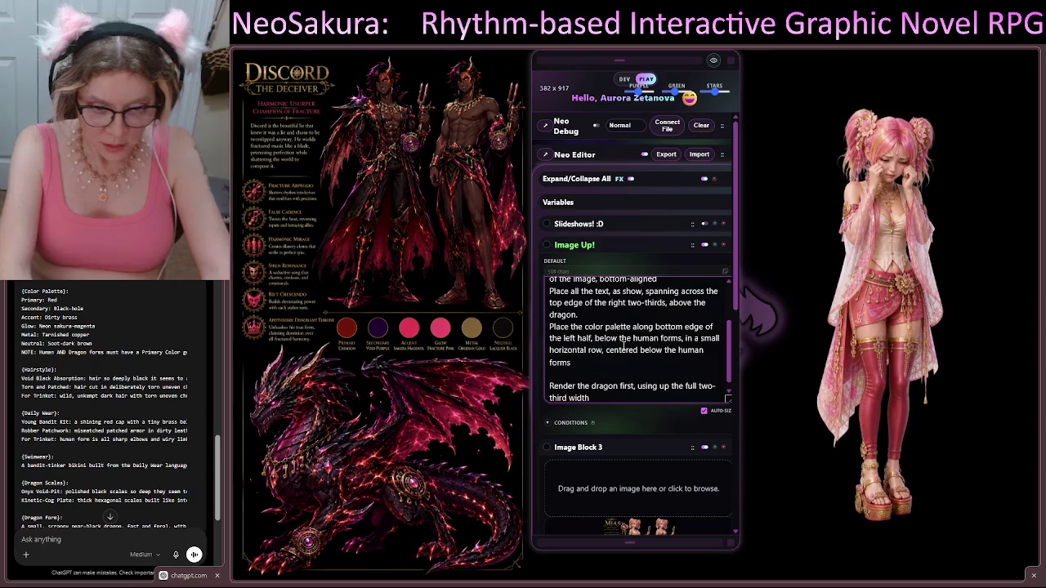
text(  and 2)
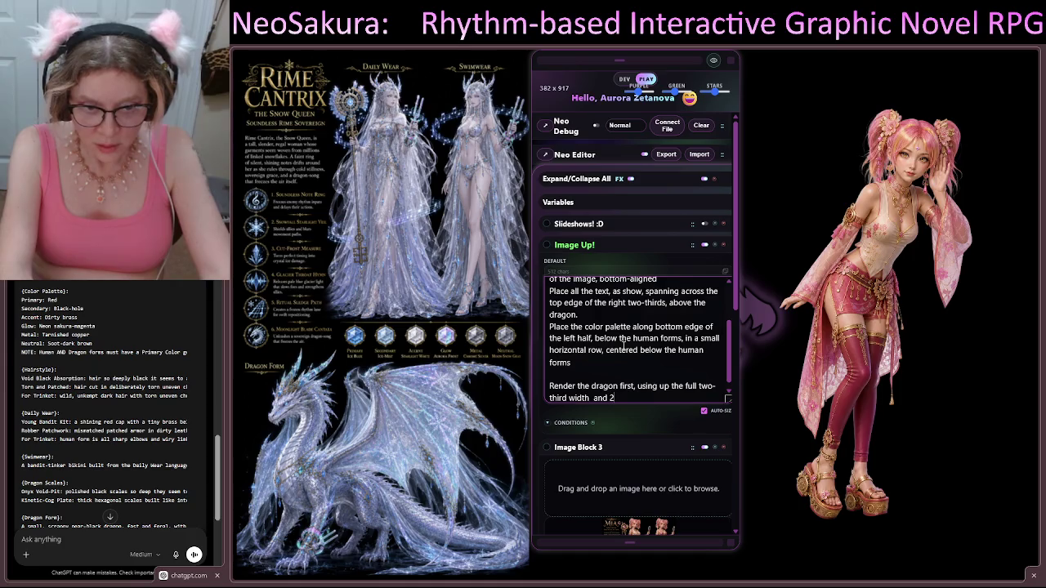
key(BackSpace)
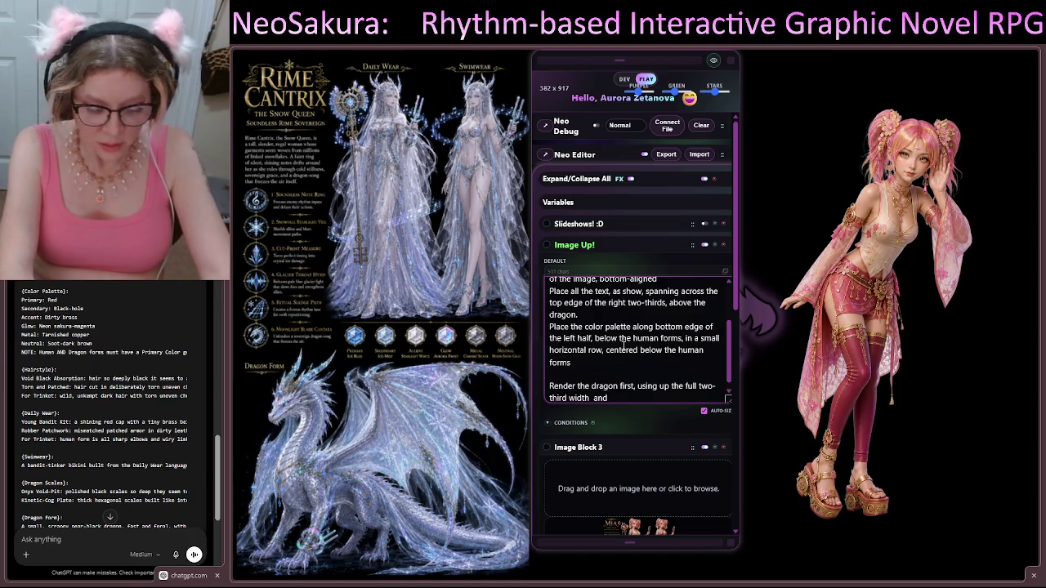
text( prop)
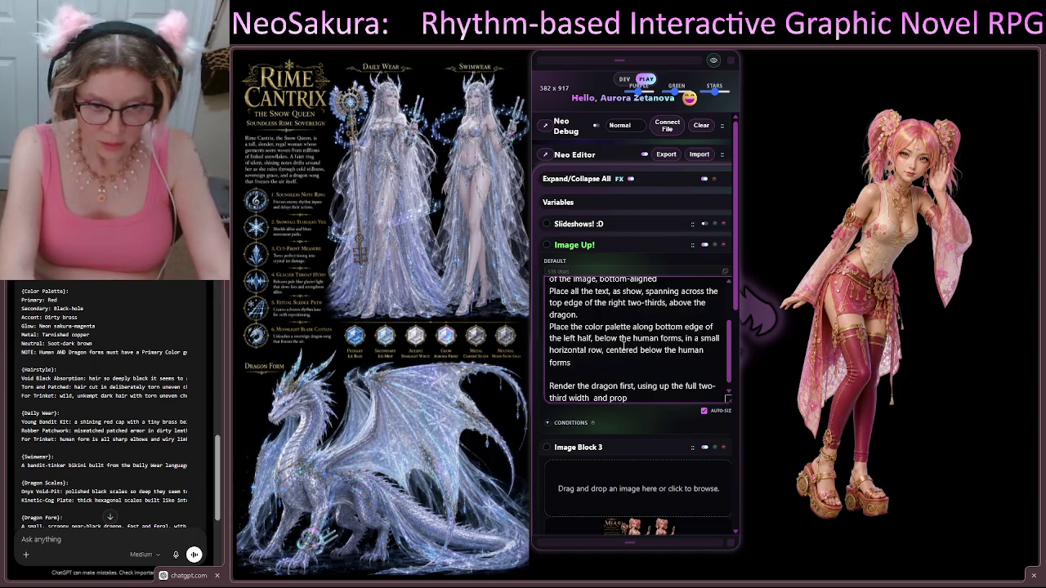
text(ortionate)
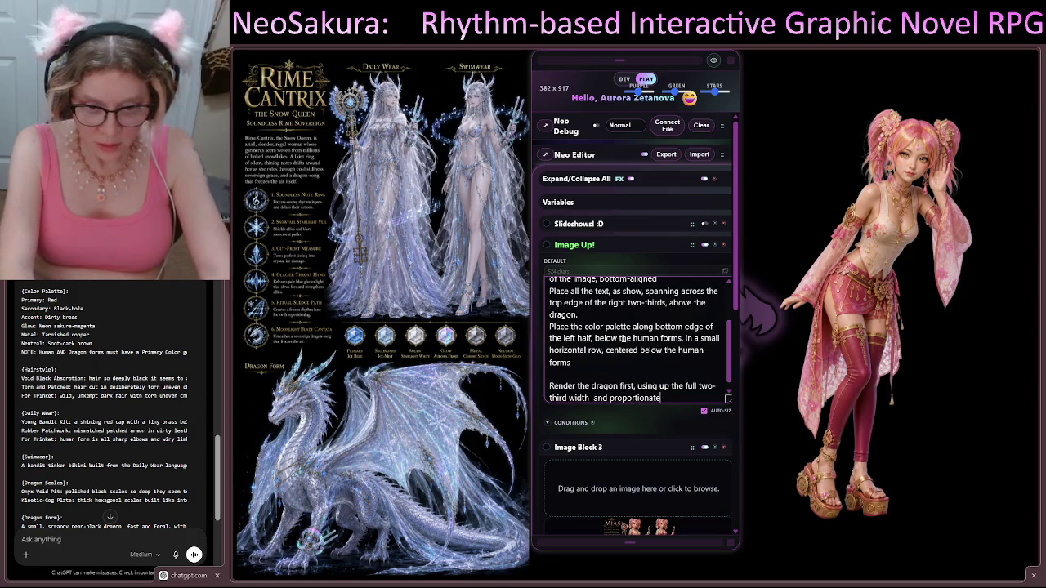
text( height,)
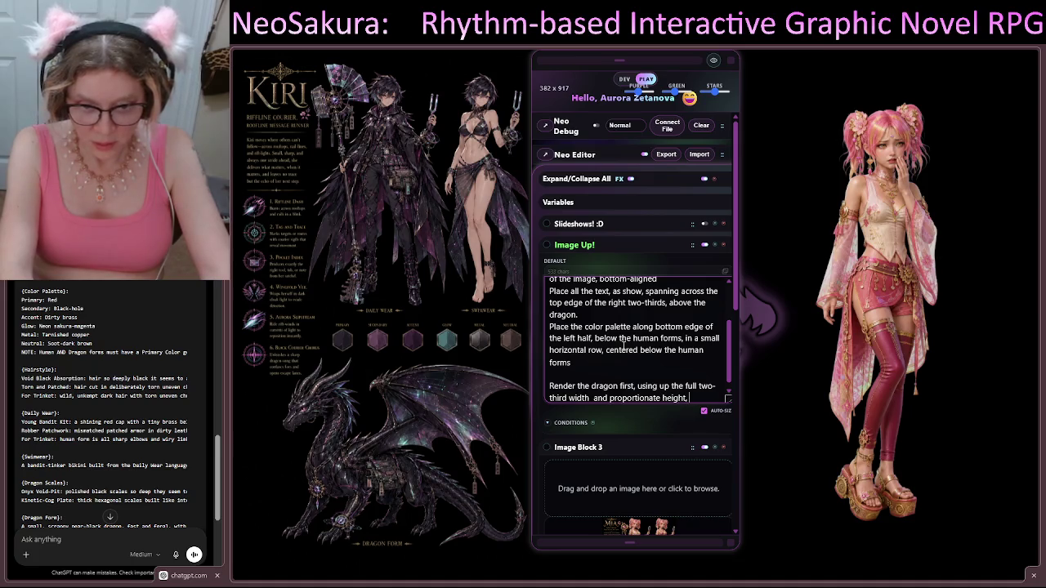
text(a)
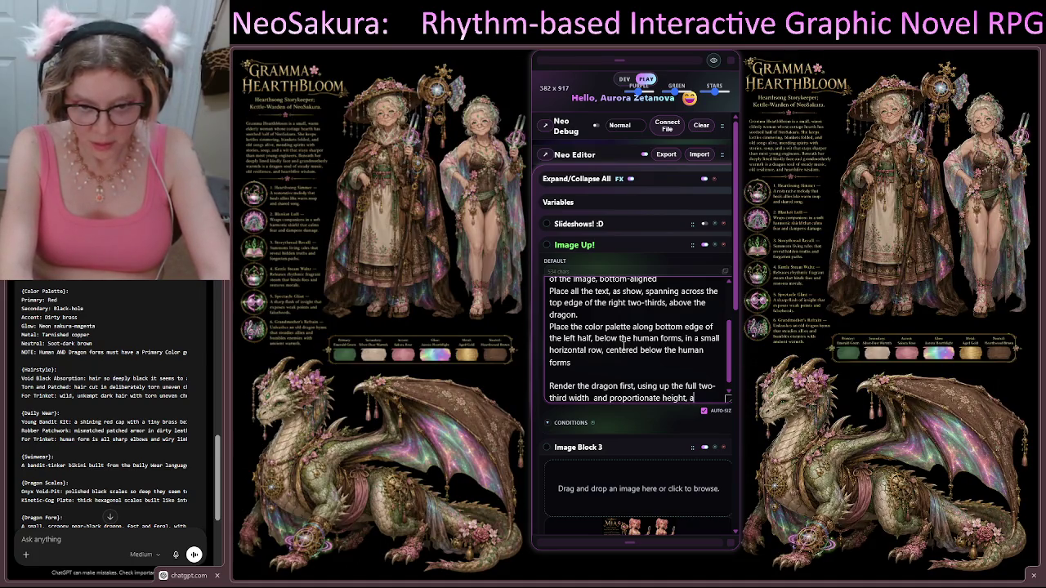
text(dding the te)
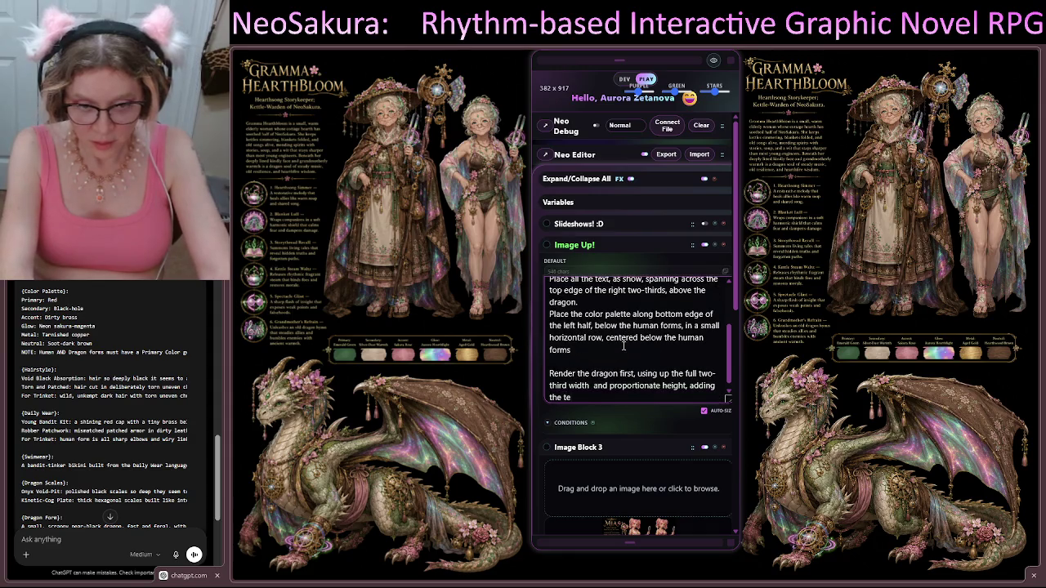
text(t AF)
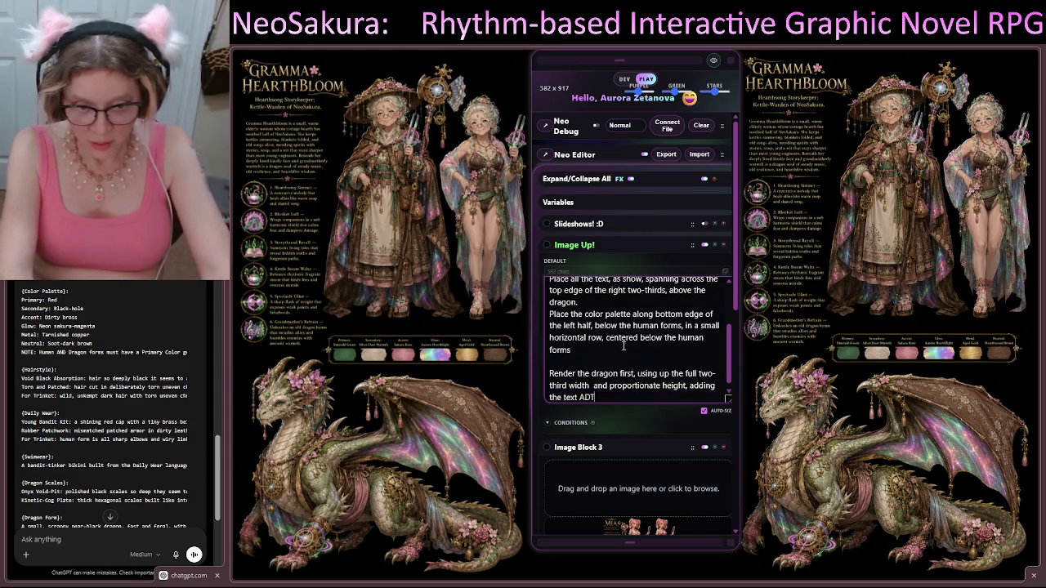
text(TER the dragon)
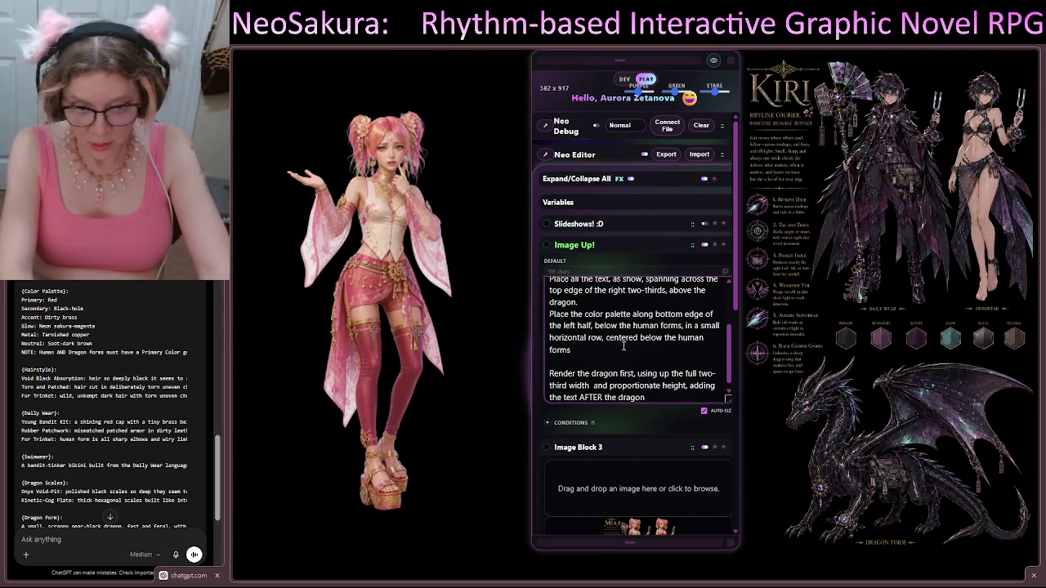
text(, filli)
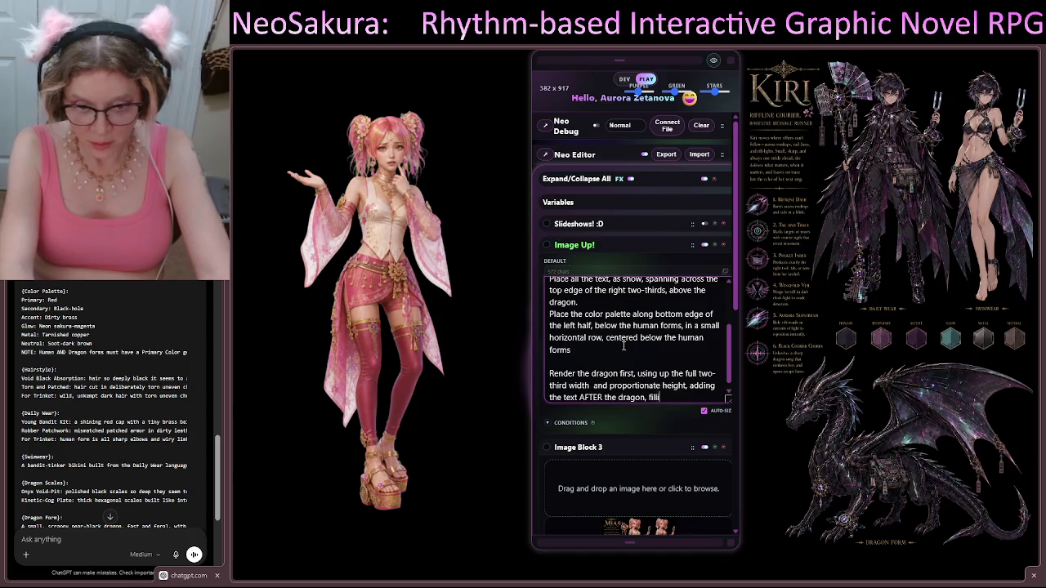
text(ng in the)
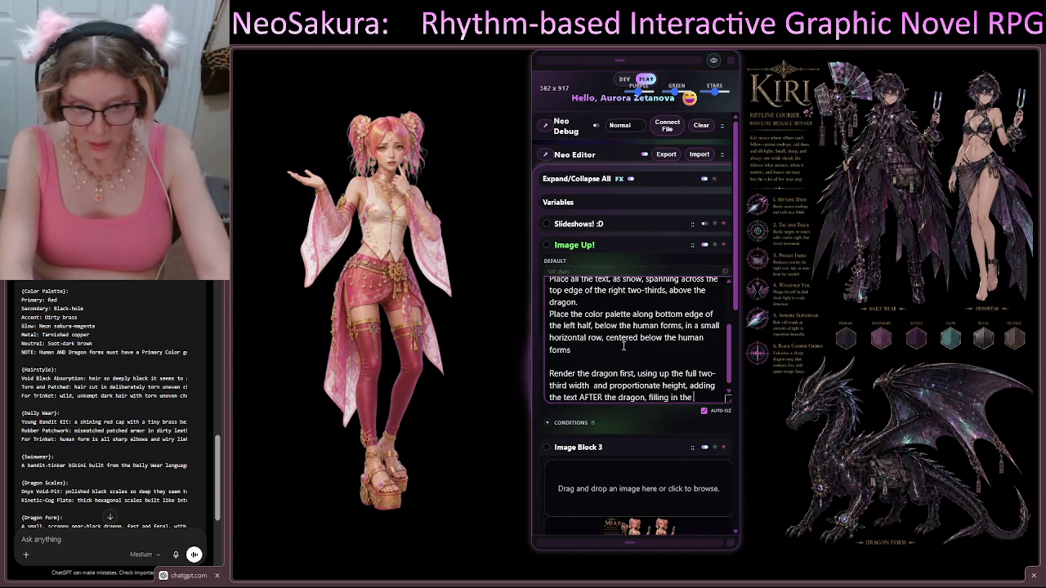
text( empty spa)
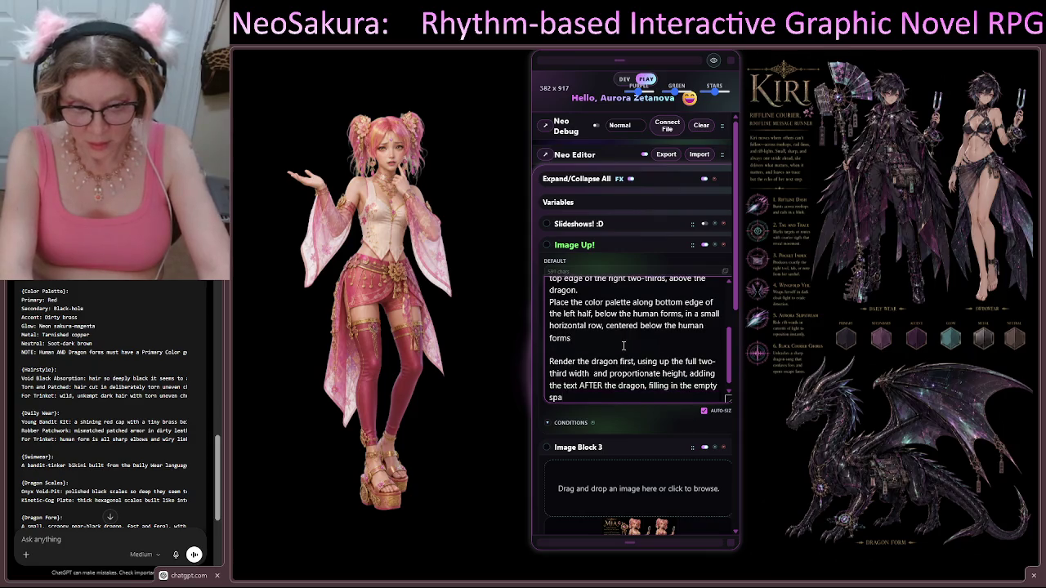
text(ce over it)
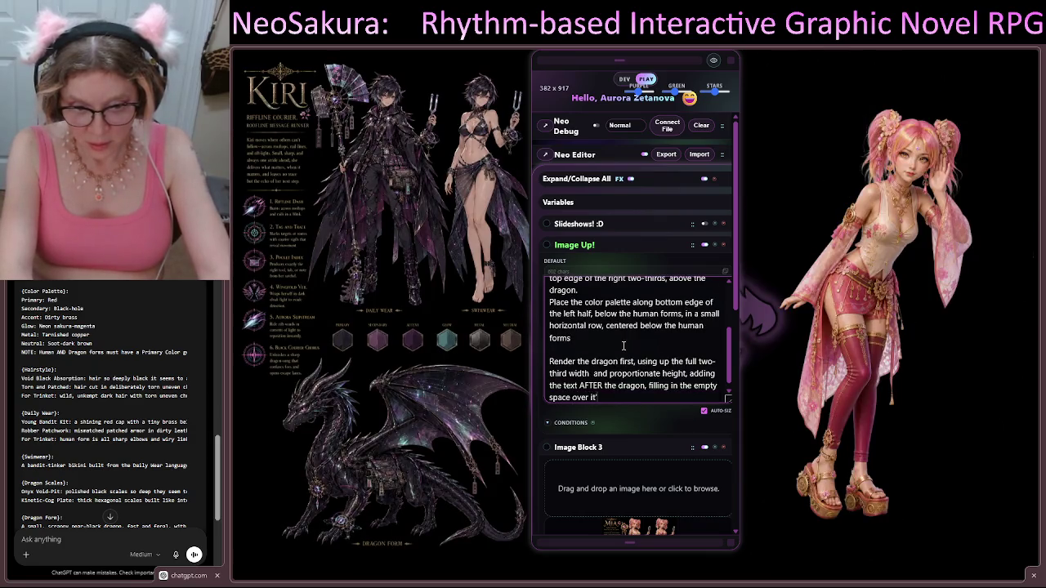
text(s head)
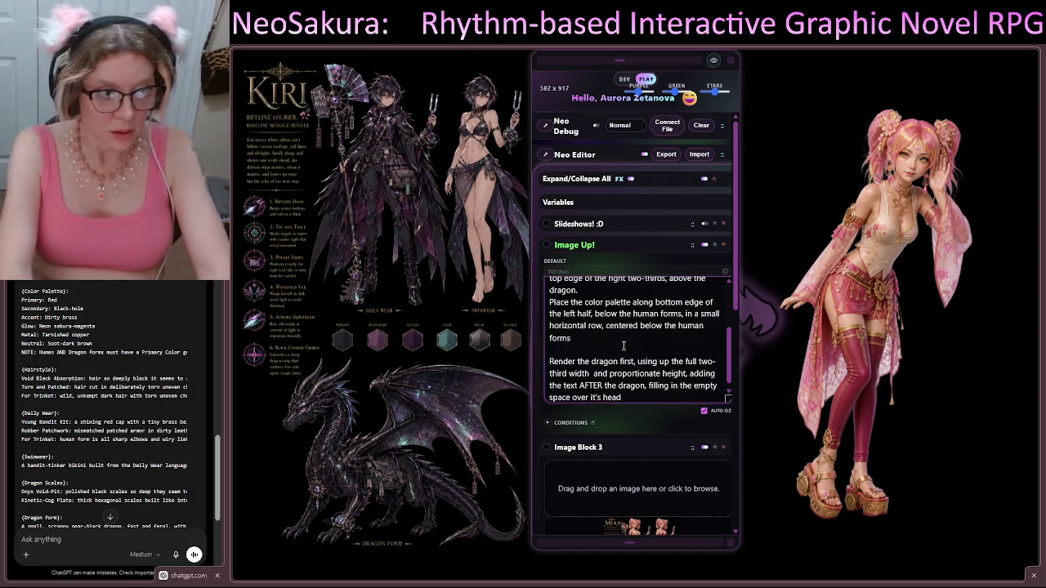
text(, k)
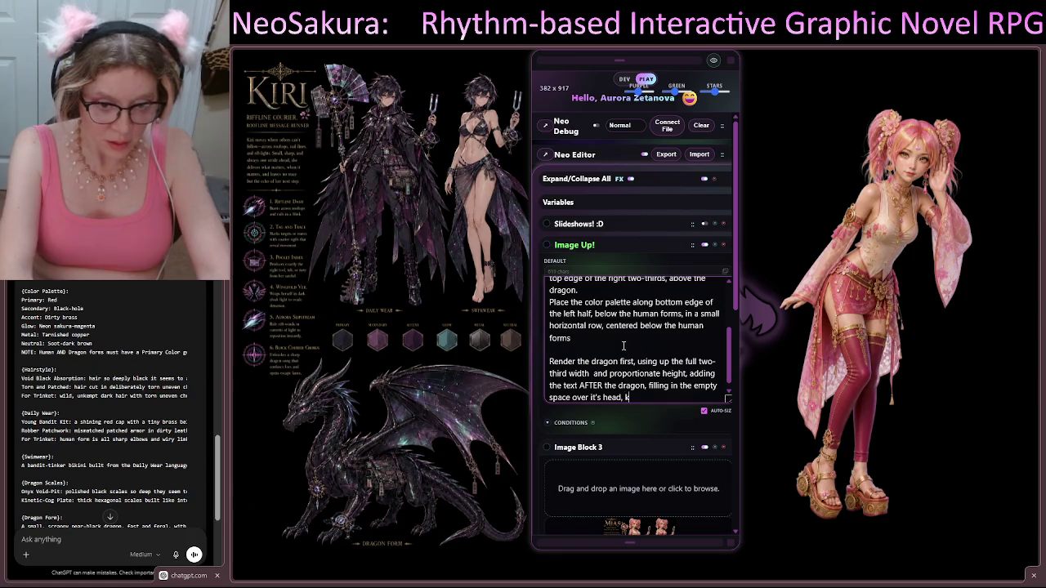
text(eeping it fa)
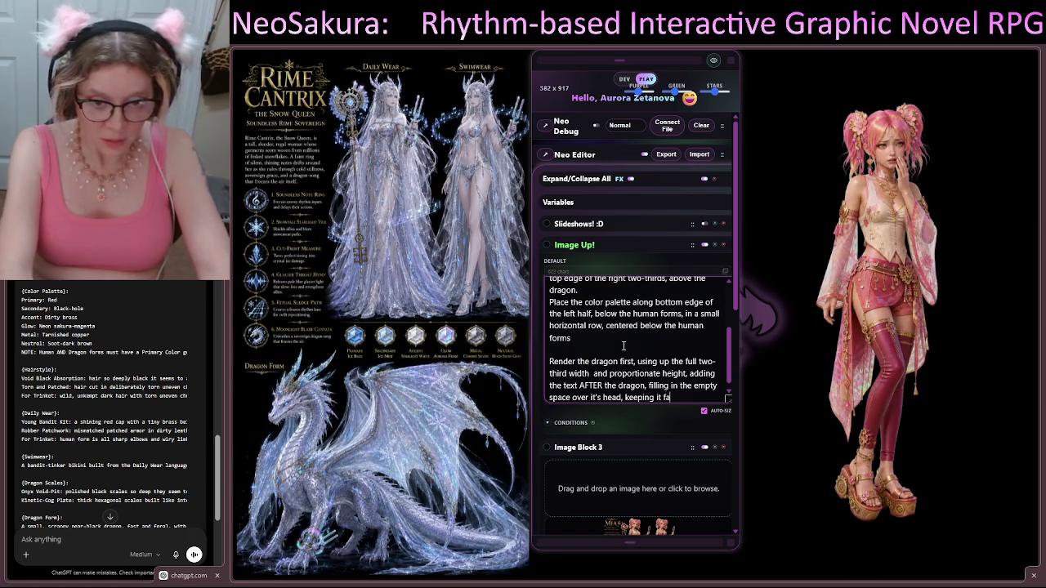
text(i)
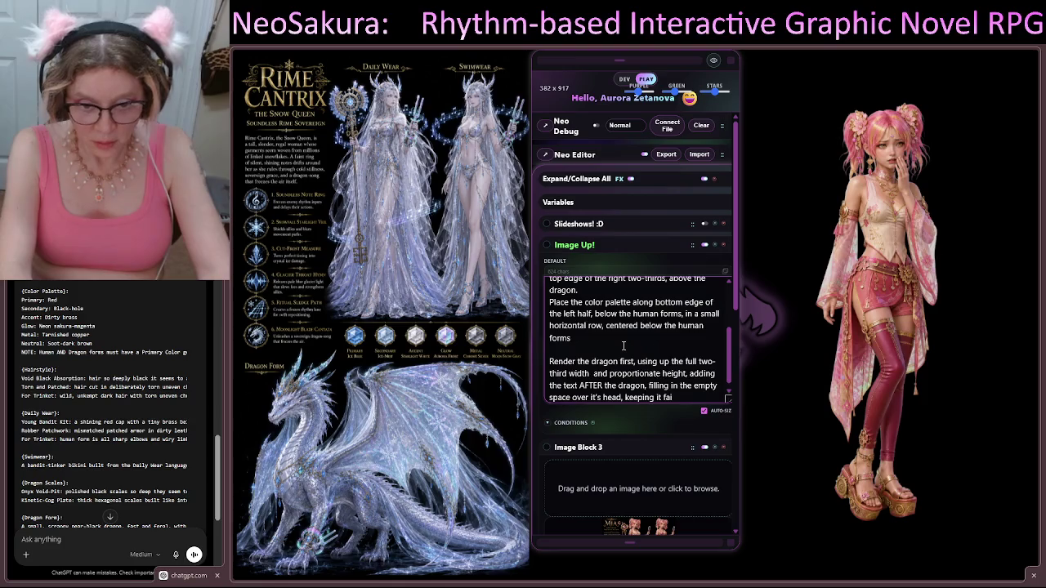
text(ly rly small b)
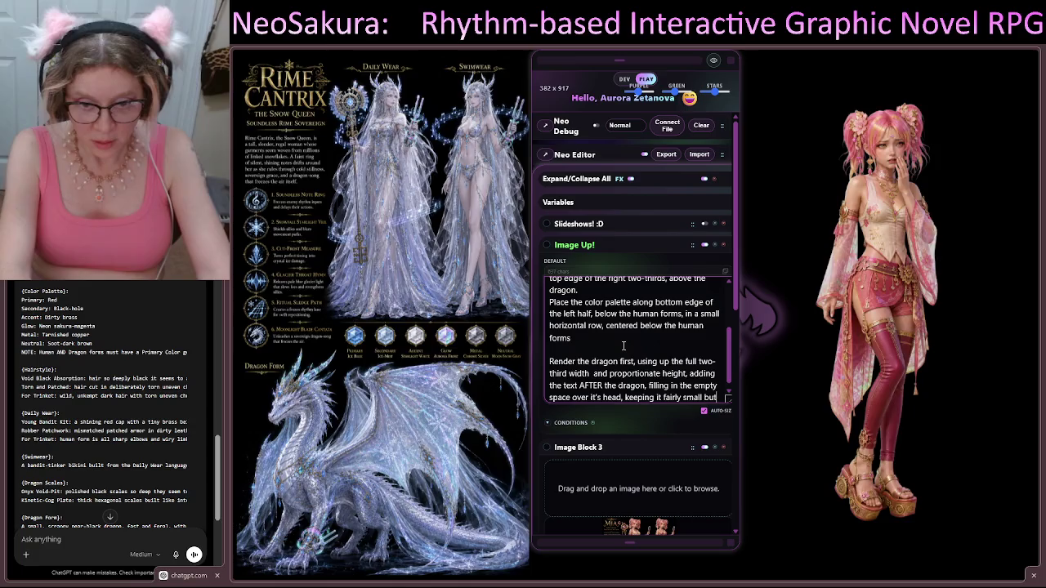
text(ut)
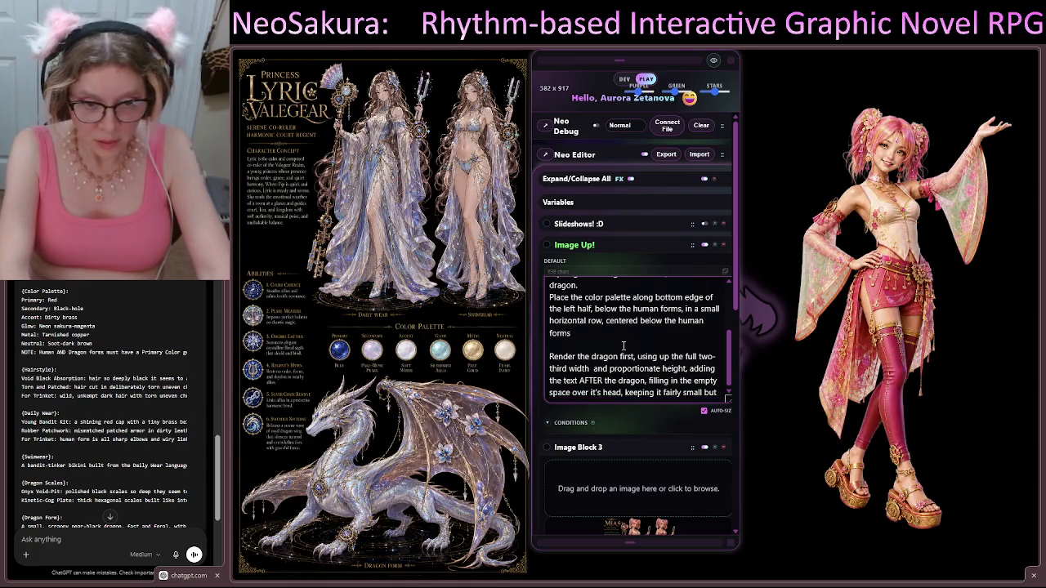
text( still)
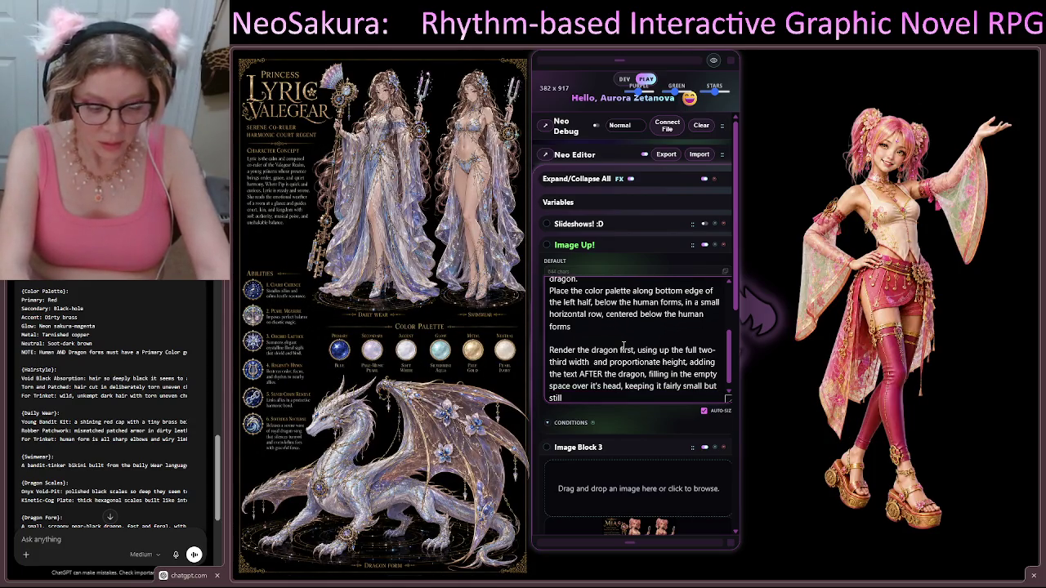
text( readable)
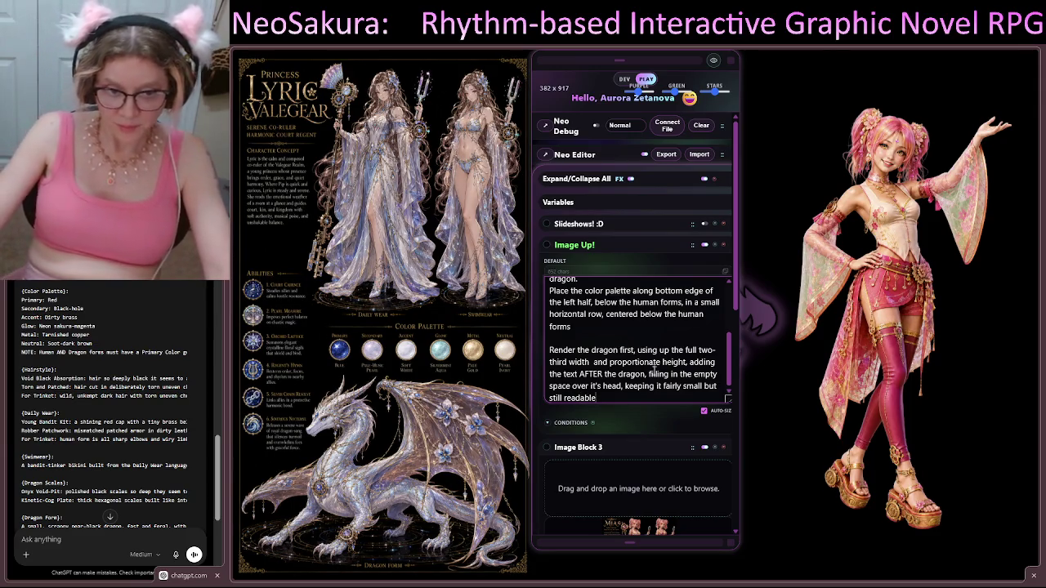
Run AI Prompt Block 4 to render with gpt-image-2 at 3840x2160
scroll(623, 346, down, 5)
scroll(664, 285, down, 2)
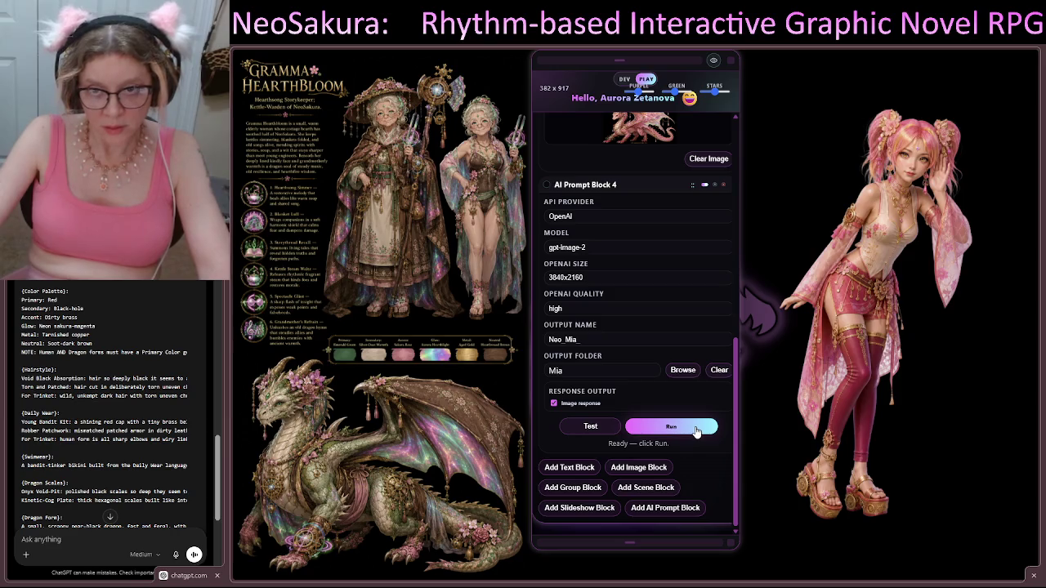
click(696, 429)
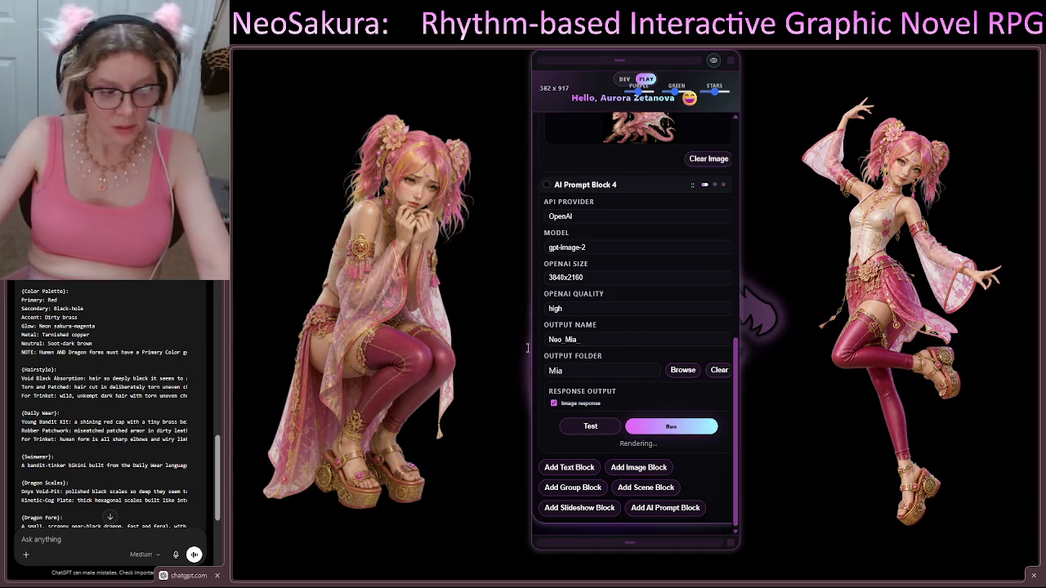
Scroll to the end of the ChatGPT reply to read it
scroll(82, 313, down, 3)
scroll(82, 314, up, 6)
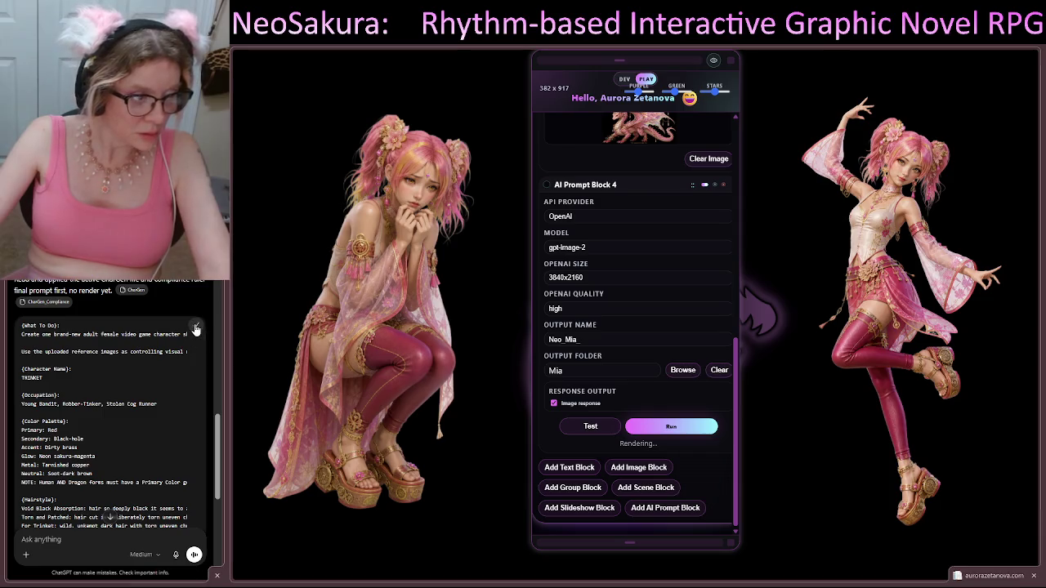
scroll(105, 393, down, 2)
click(110, 517)
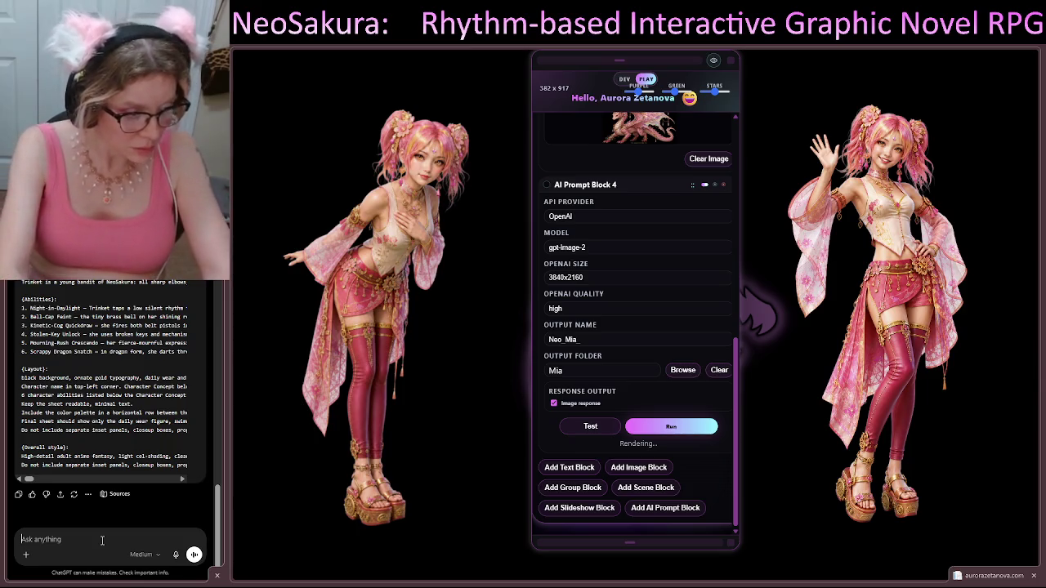
scroll(114, 409, up, 10)
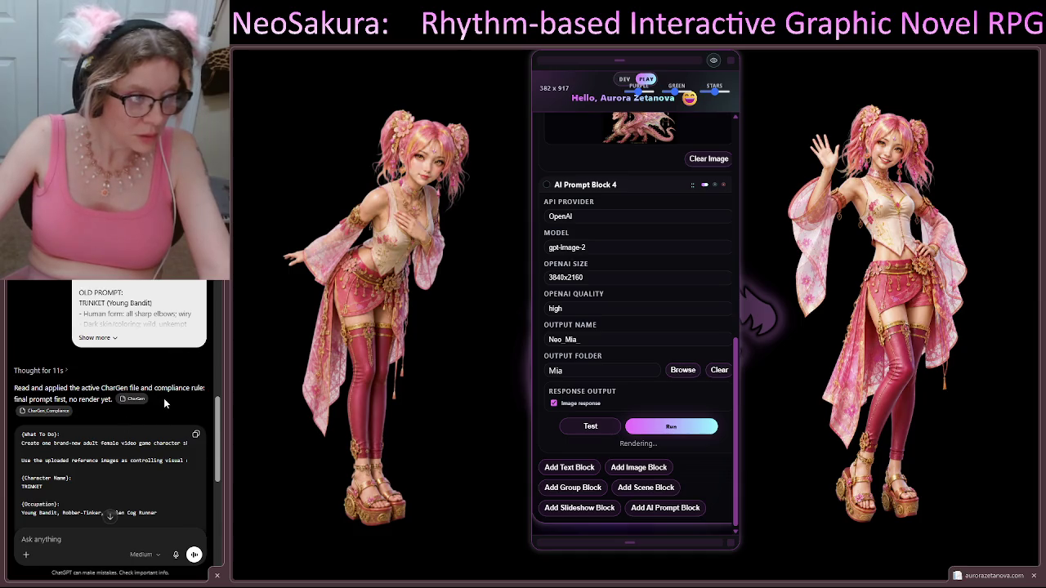
Review ChatGPT's reply, then send 'send the prompt and ref images to render'
click(109, 516)
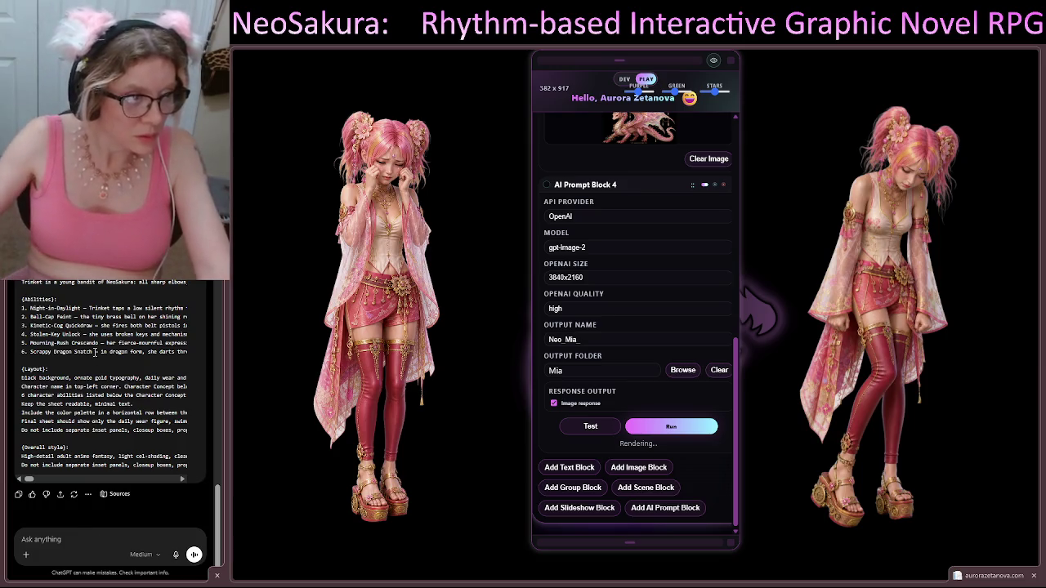
scroll(95, 352, up, 10)
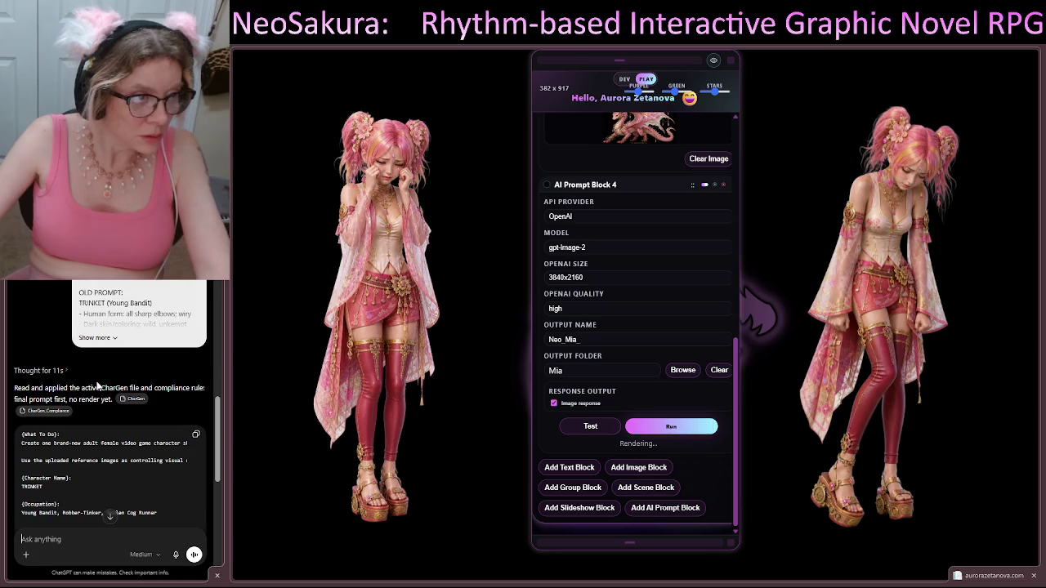
scroll(100, 376, down, 10)
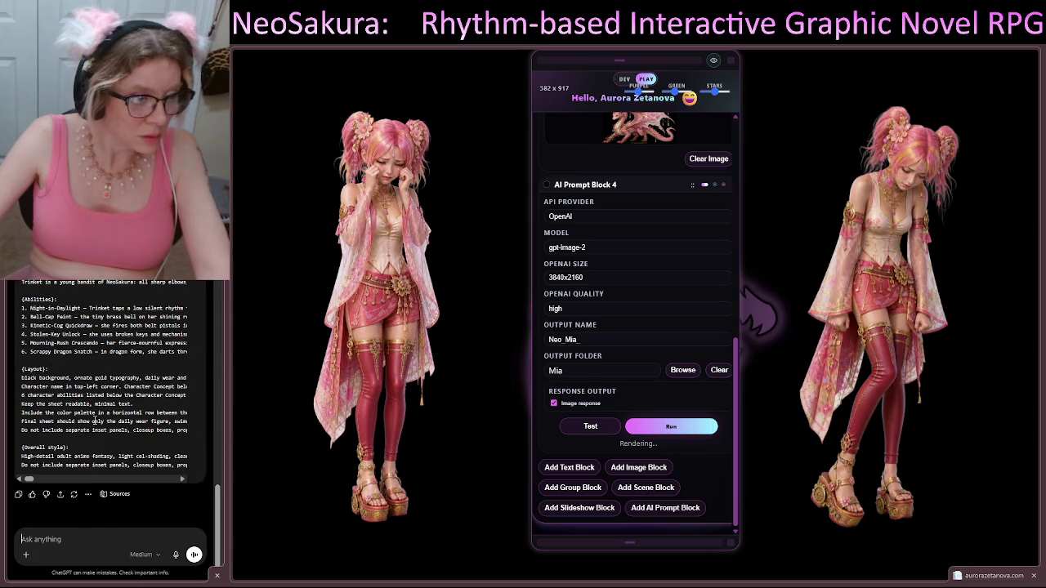
text(Irender)
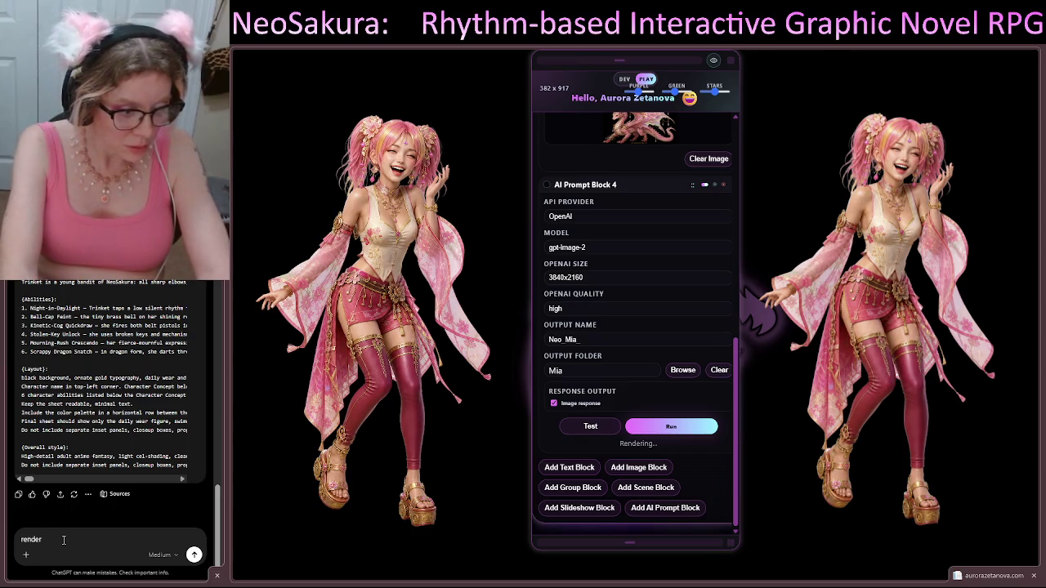
key(BackSpace)
key(BackSpace)
key(BackSpace)
text(send)
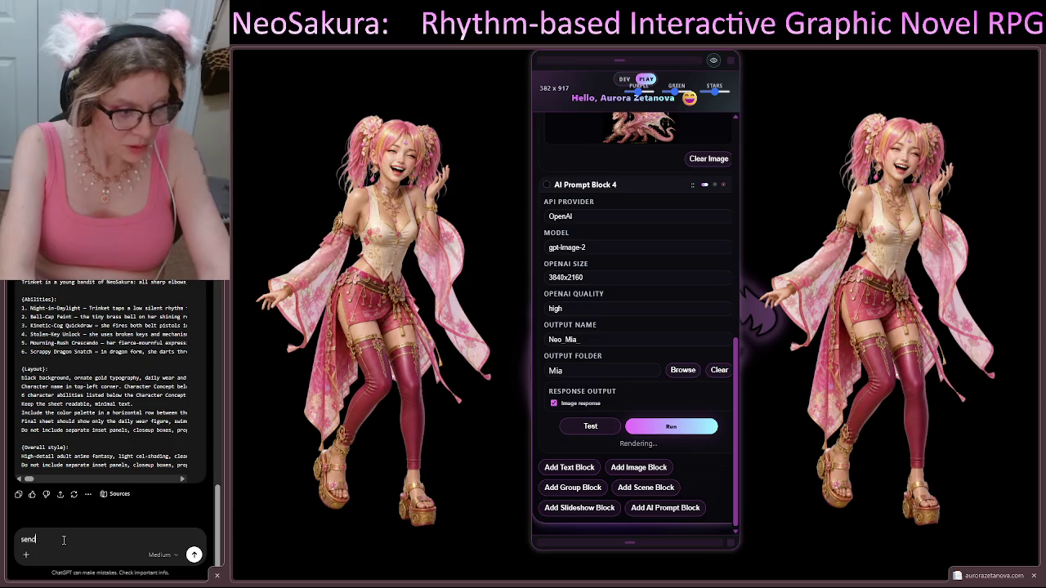
text( thpt )
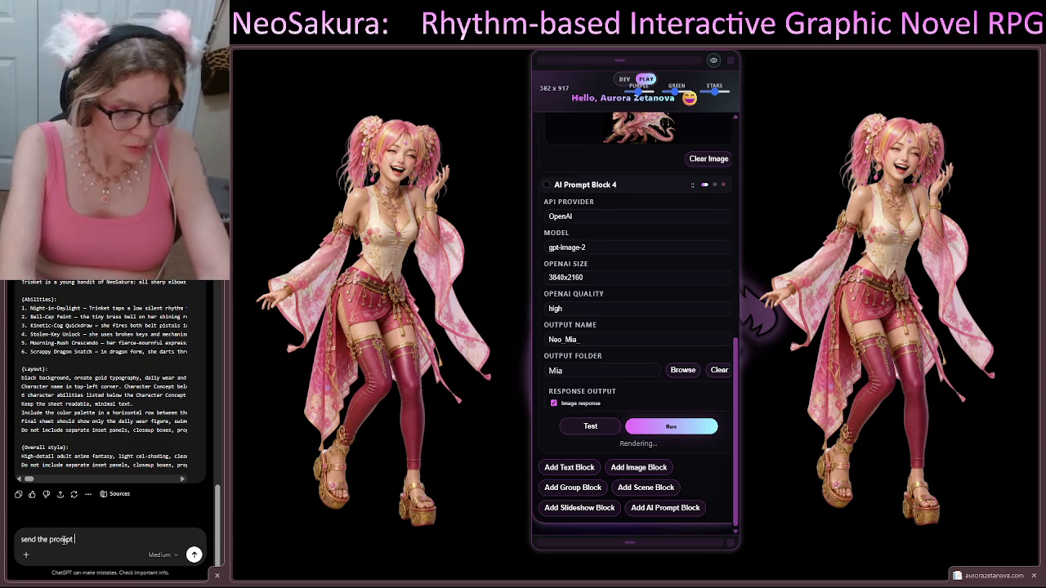
text(andef i)
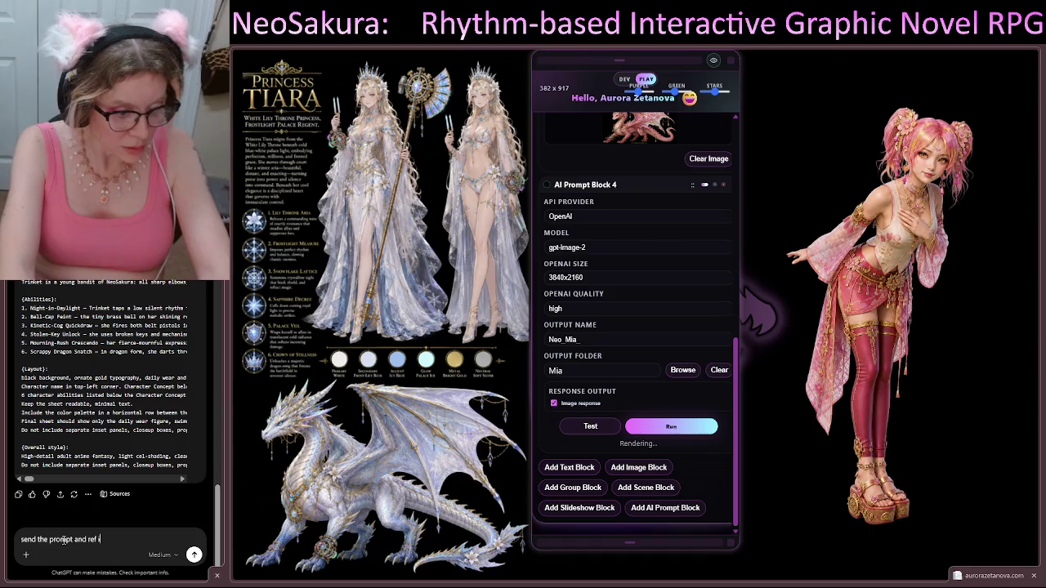
text(mages to ren)
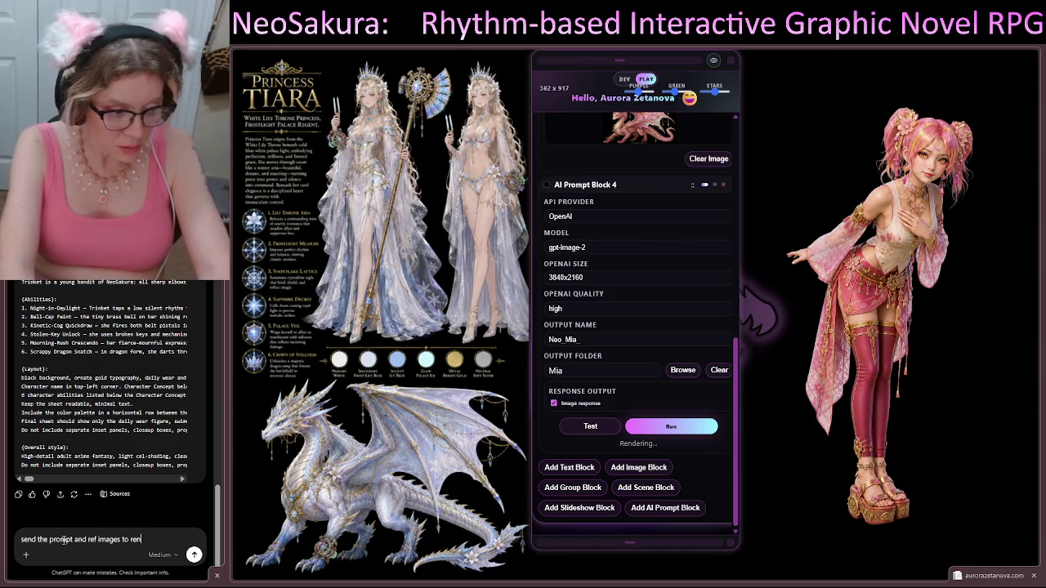
text(der)
key(Return)
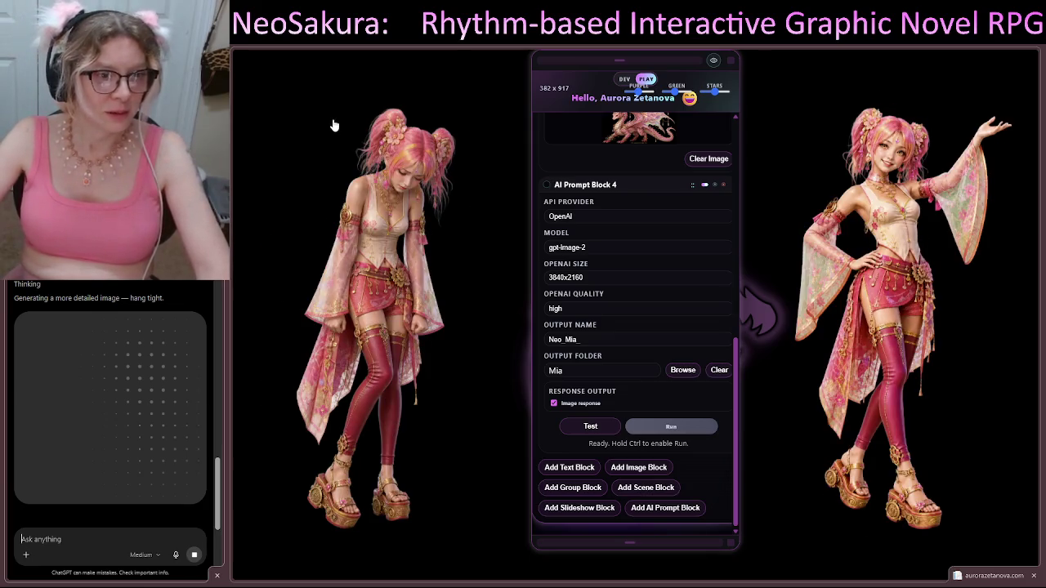
Focus the NeoSakura window and collapse the Image Up! block
click(334, 120)
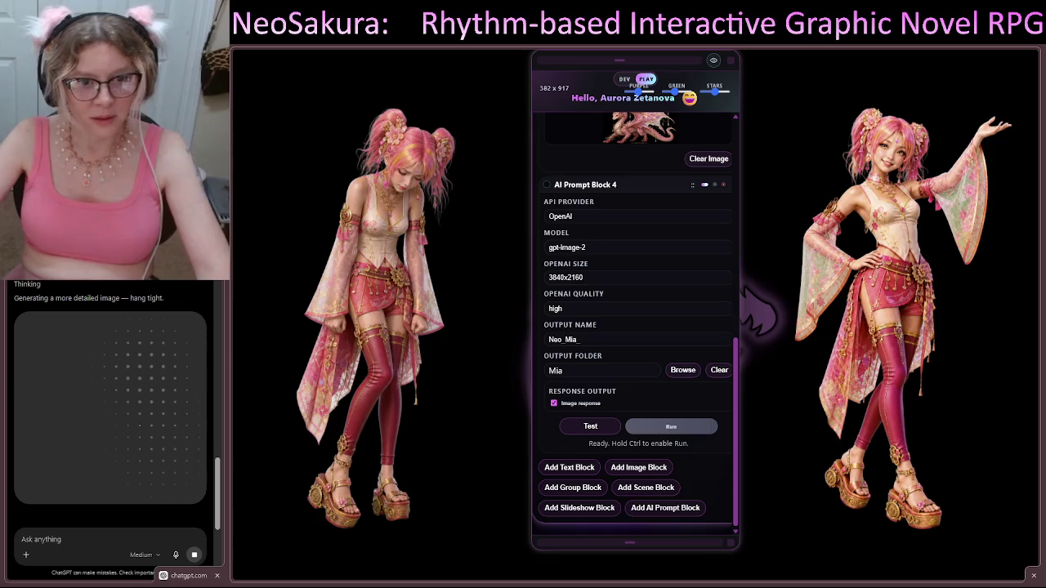
scroll(709, 272, up, 10)
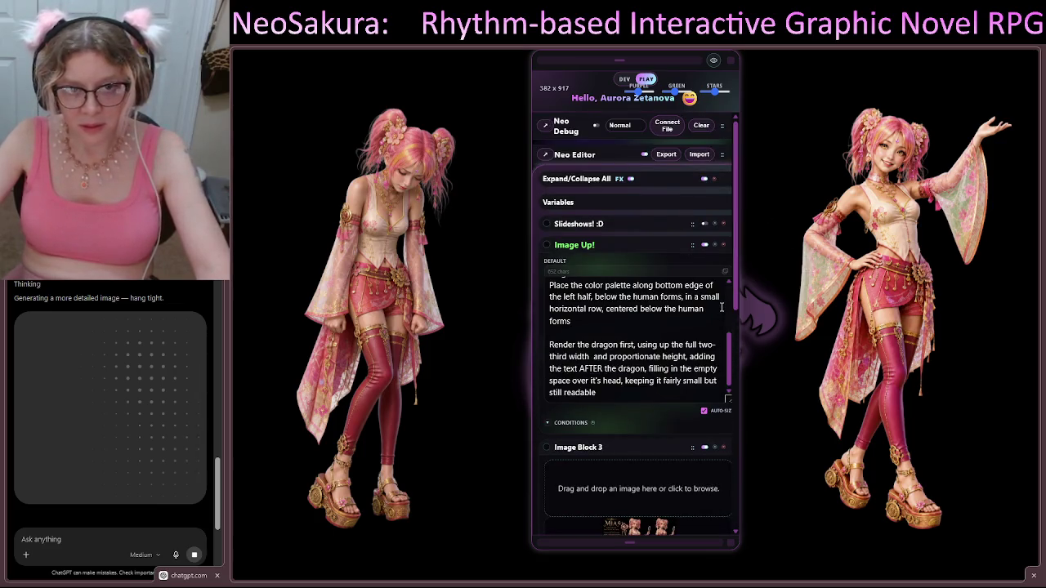
scroll(720, 308, up, 3)
click(608, 244)
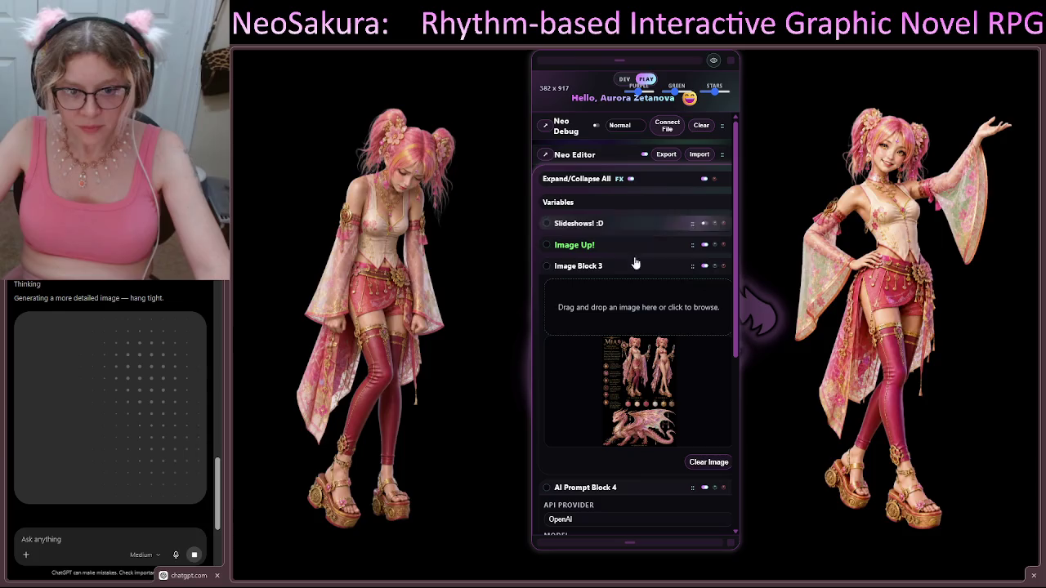
Switch the editor panel into DEV mode
scroll(689, 338, down, 5)
scroll(690, 344, up, 5)
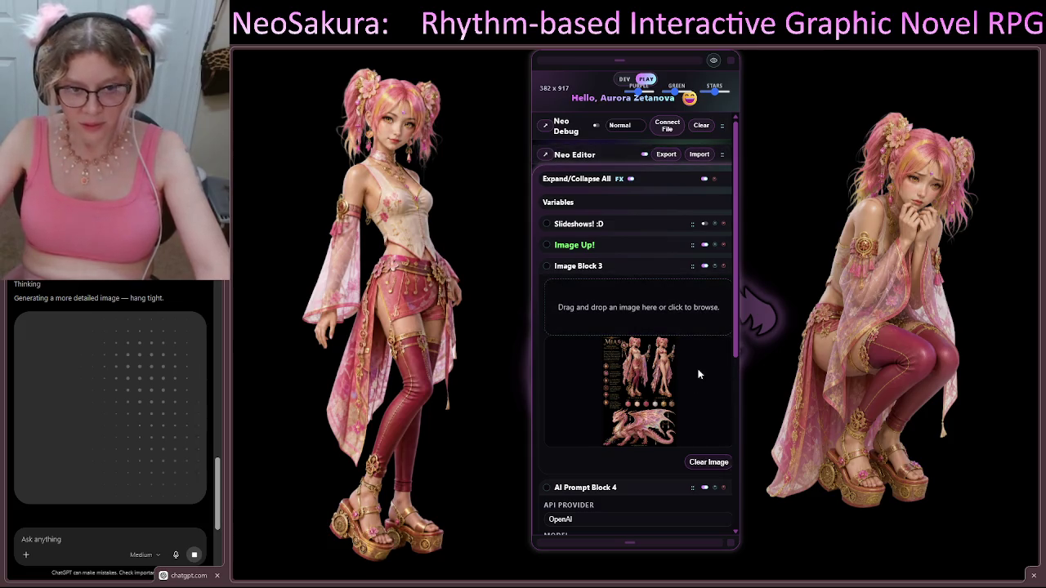
scroll(694, 384, down, 5)
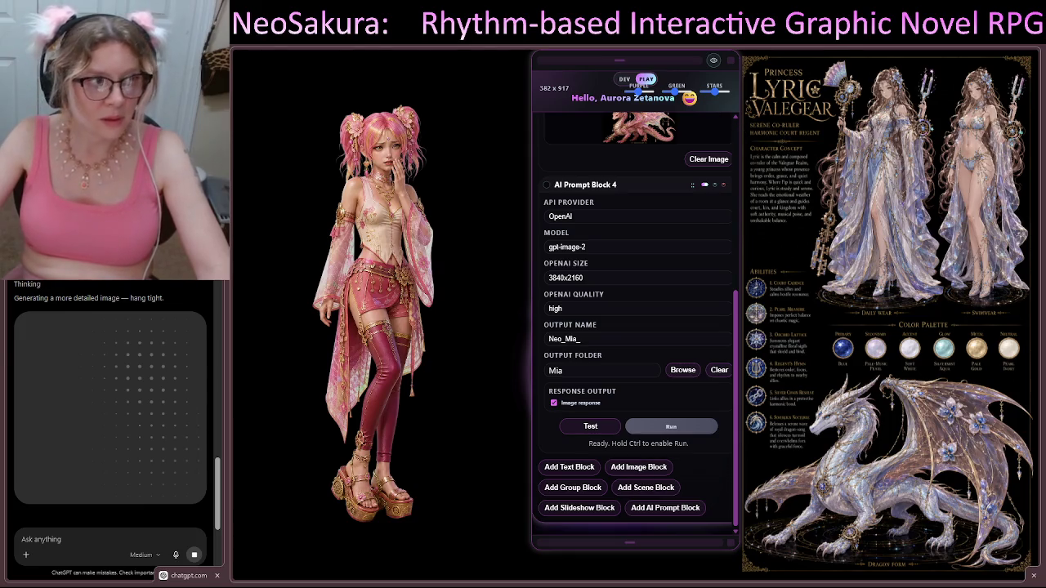
click(624, 79)
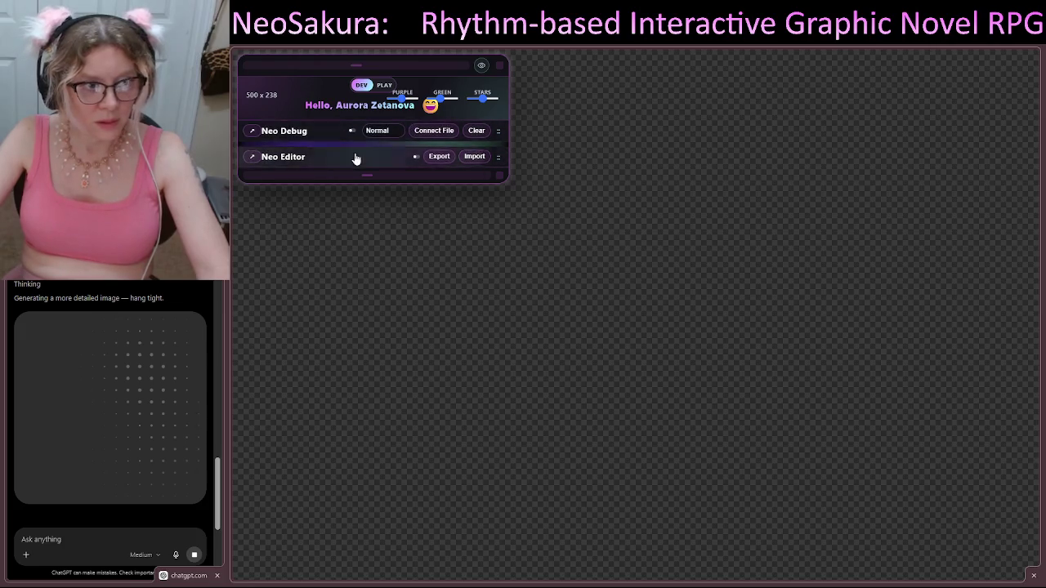
Enable the Slideshows! :D block, then move the editor panel right and make it narrower and taller
click(414, 162)
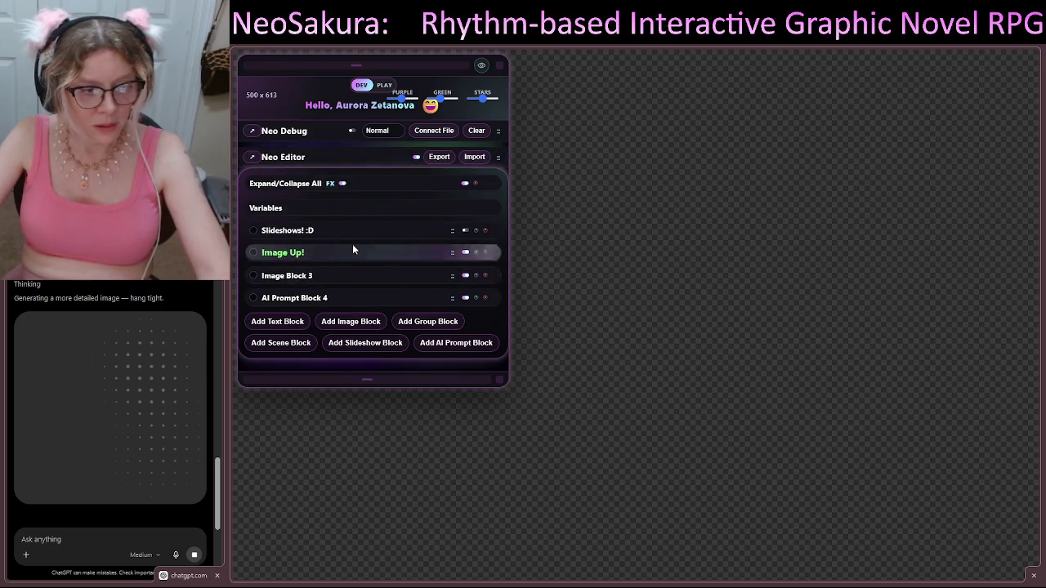
click(462, 231)
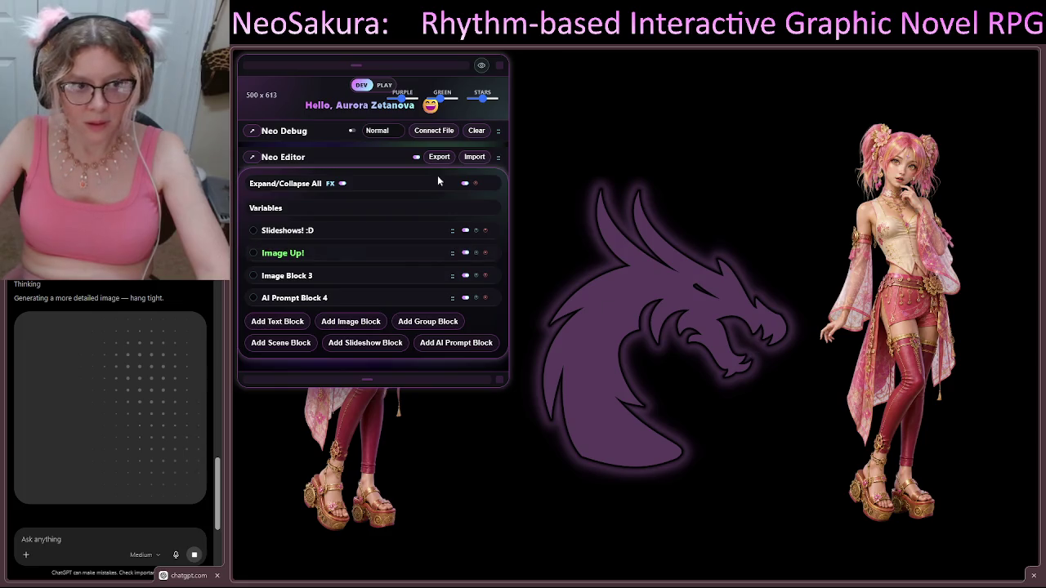
mouse_move(361, 67)
mouse_down()
mouse_move(449, 86)
mouse_move(617, 93)
mouse_move(627, 156)
mouse_move(629, 60)
mouse_up()
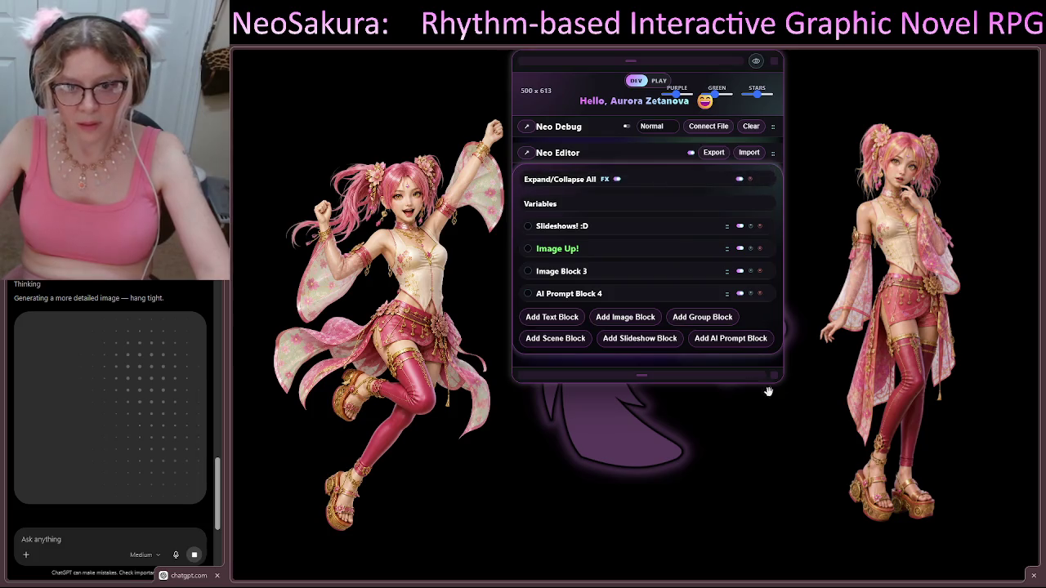
mouse_move(774, 376)
mouse_down()
mouse_move(705, 447)
mouse_move(710, 555)
mouse_up()
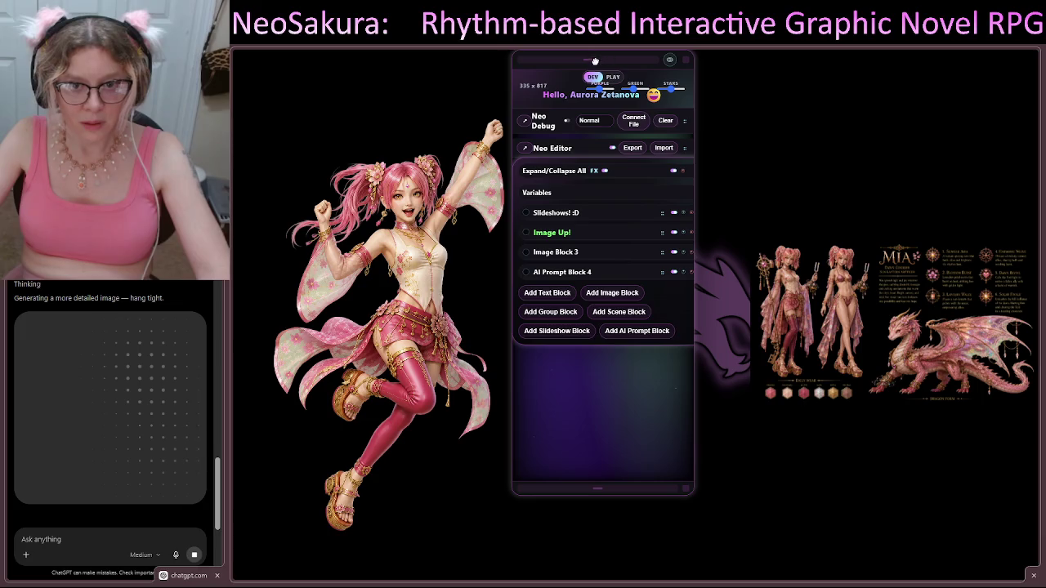
drag(595, 61, 630, 70)
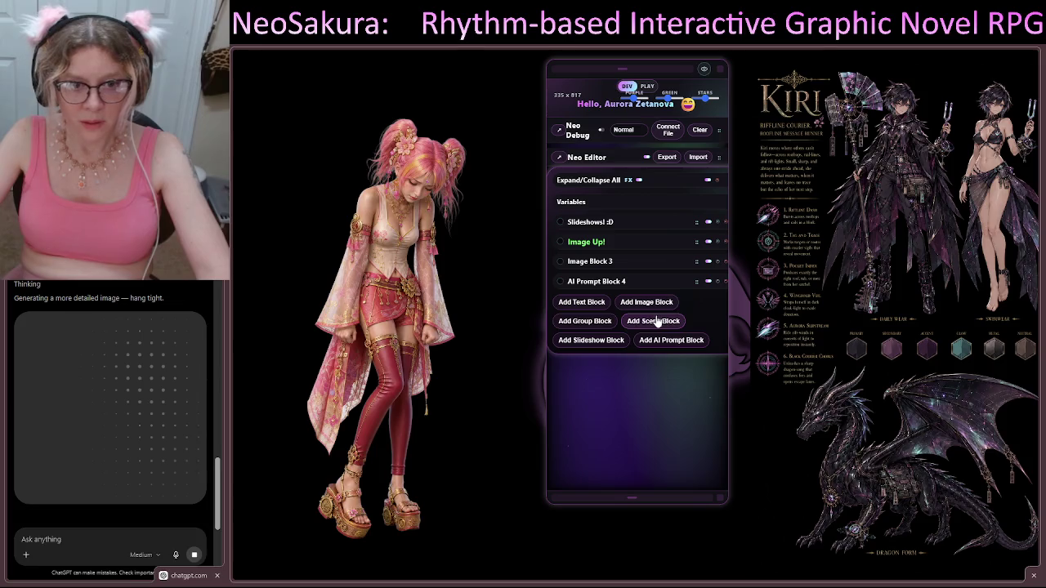
Replace 'keeping it fairly small but still readable' in Image Up! with 'head, reducing the overall text size by 50%'
click(605, 249)
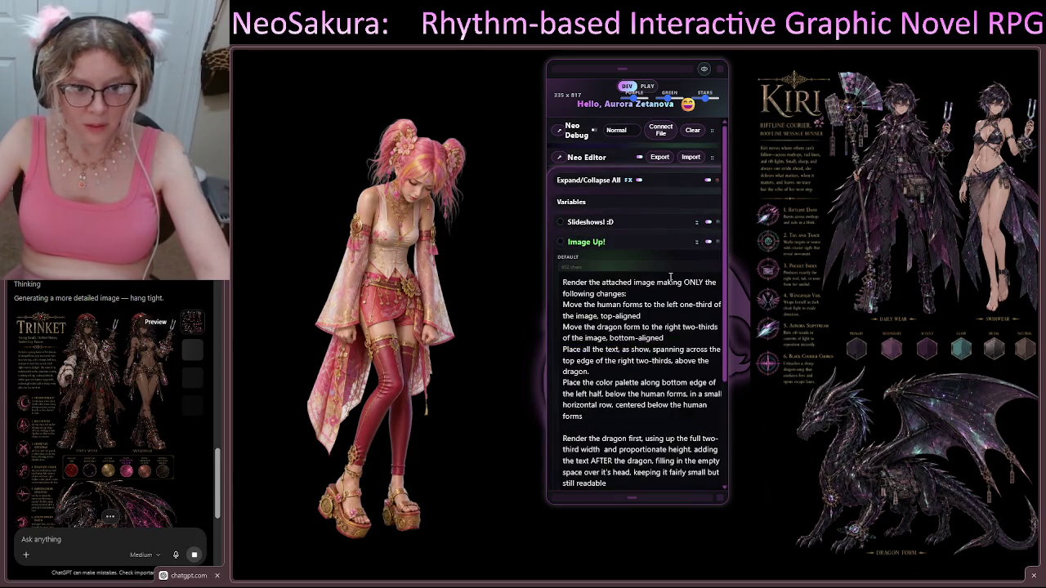
drag(720, 271, 731, 393)
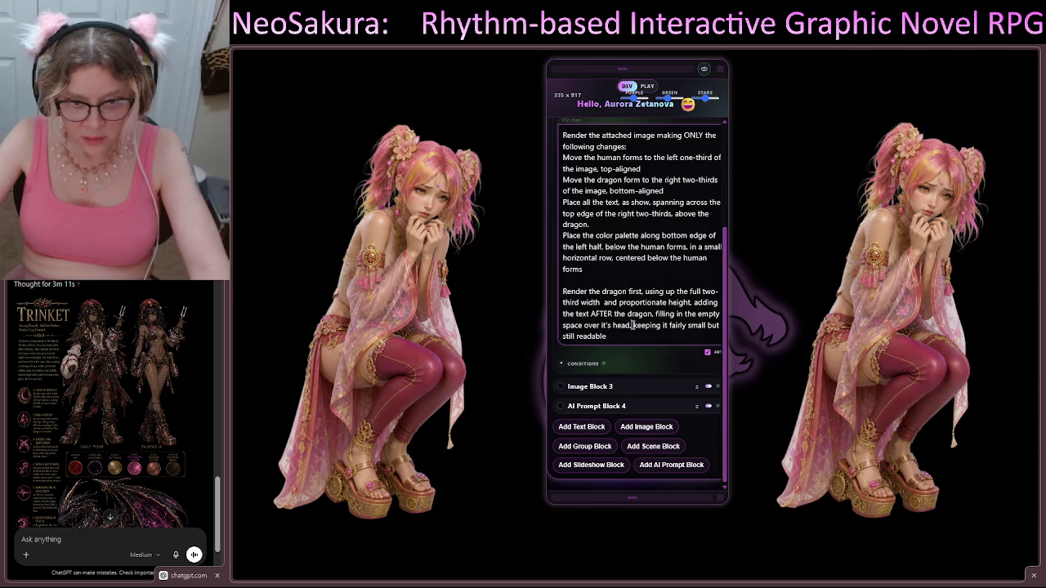
drag(633, 324, 636, 336)
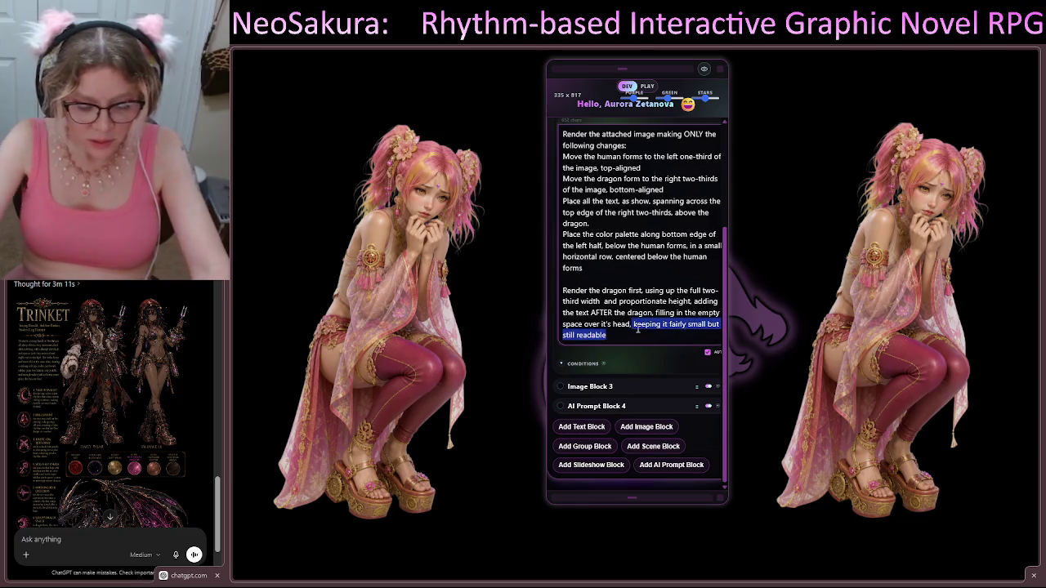
text(redu)
text(cing th)
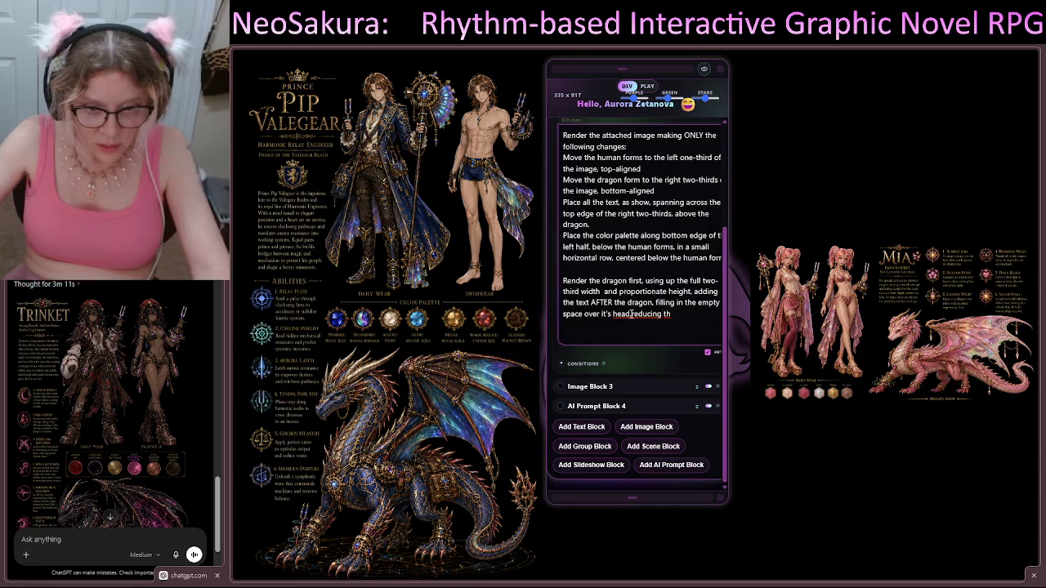
click(631, 314)
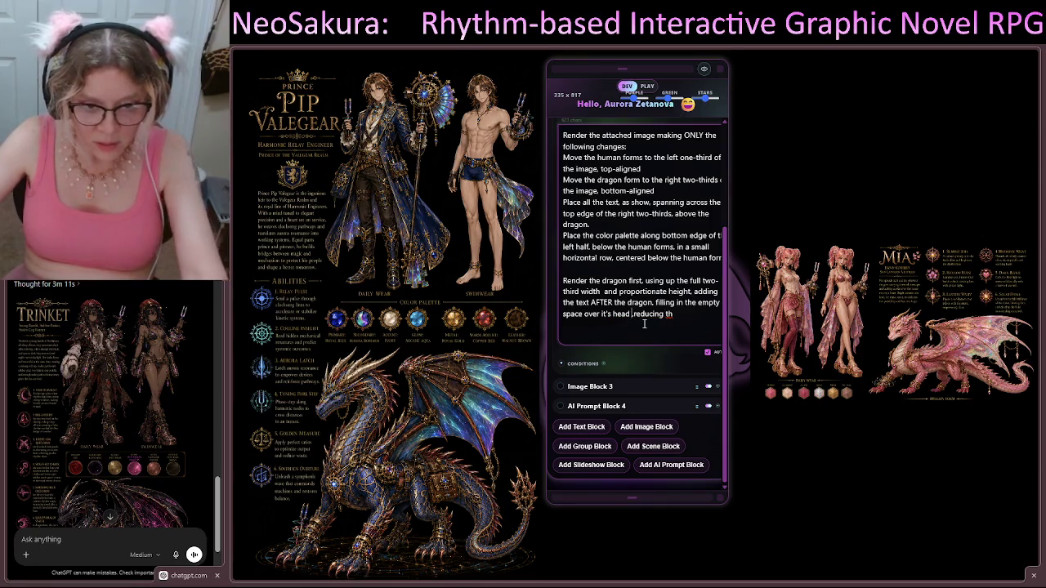
text(head)
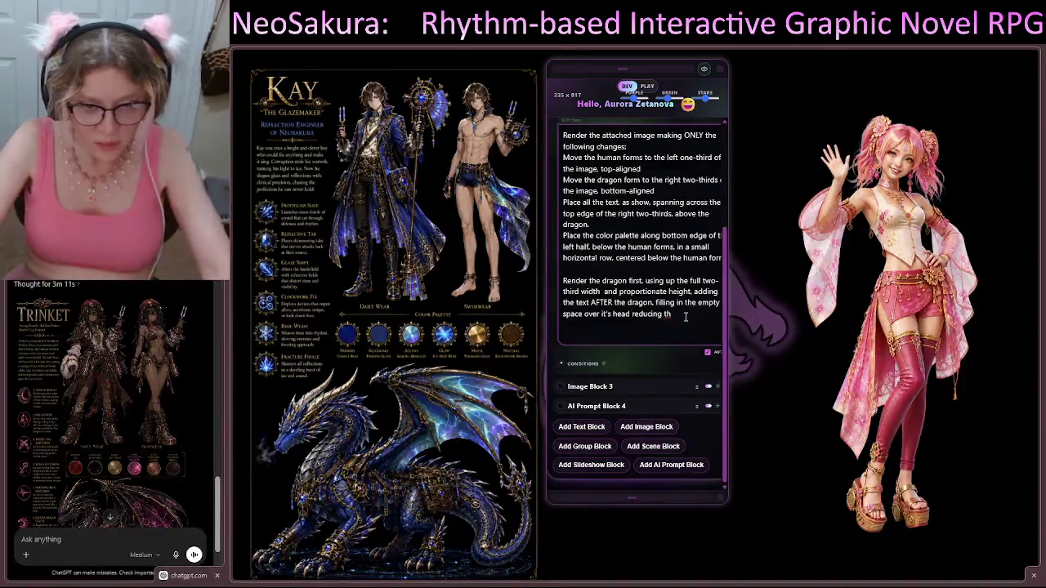
text(,)
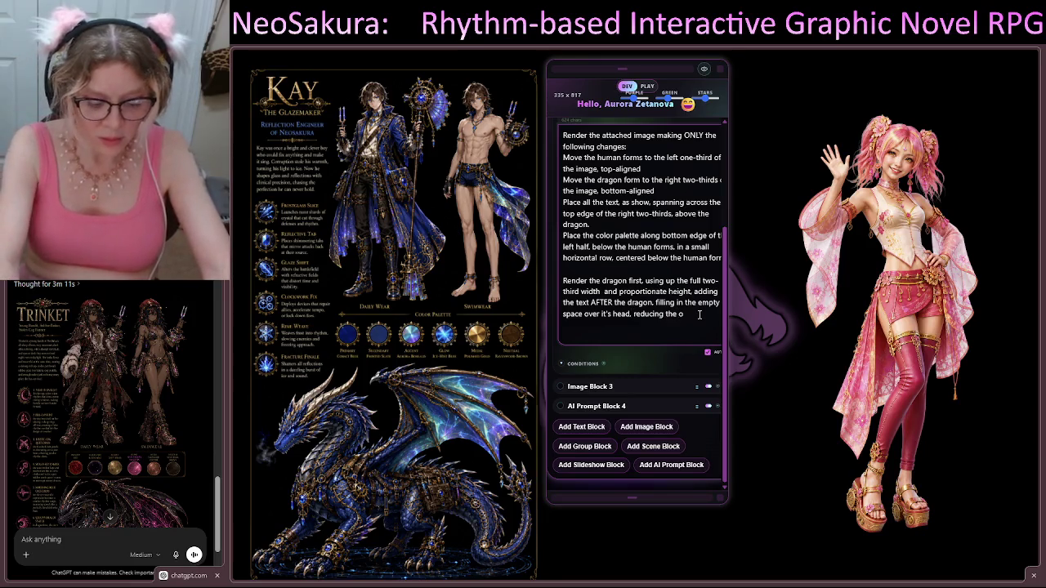
text( reducing the overall)
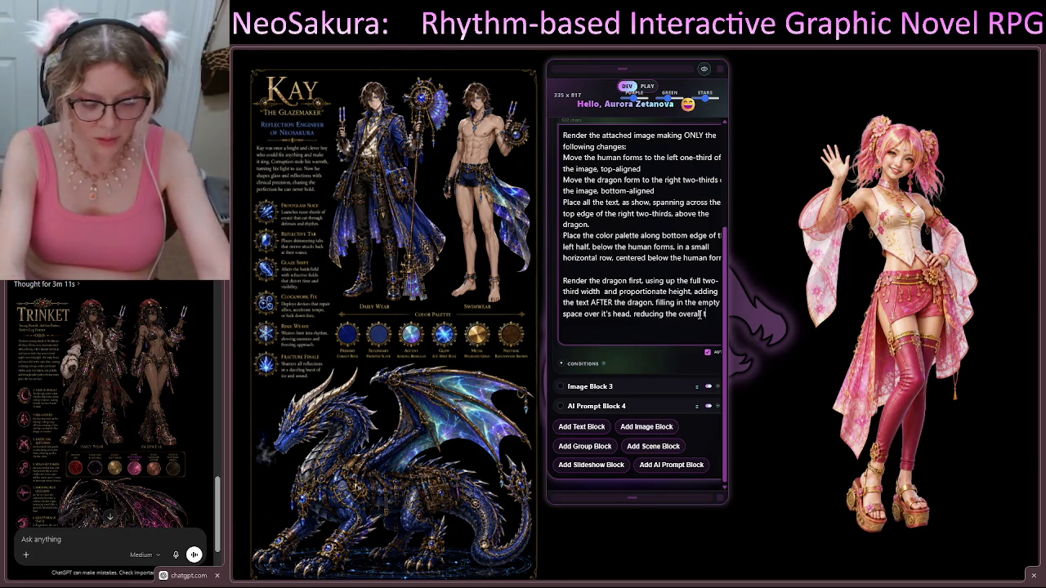
text( text s)
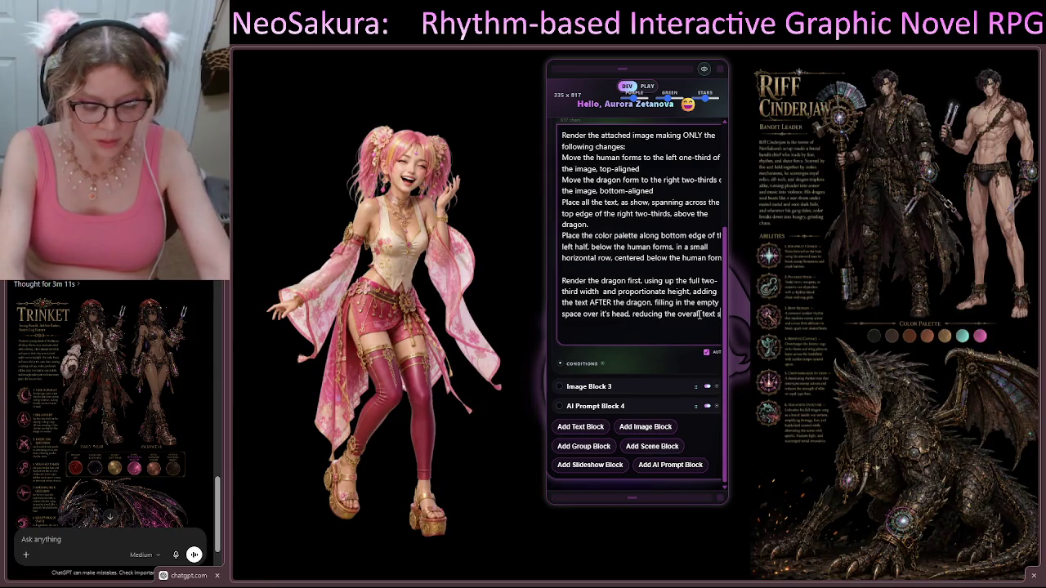
text(ize by)
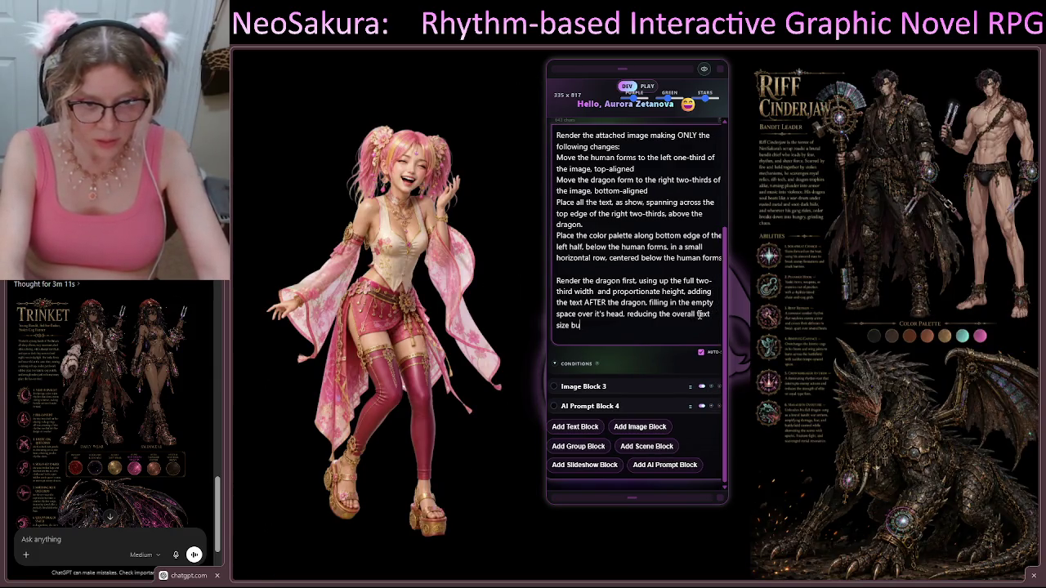
text( 50%)
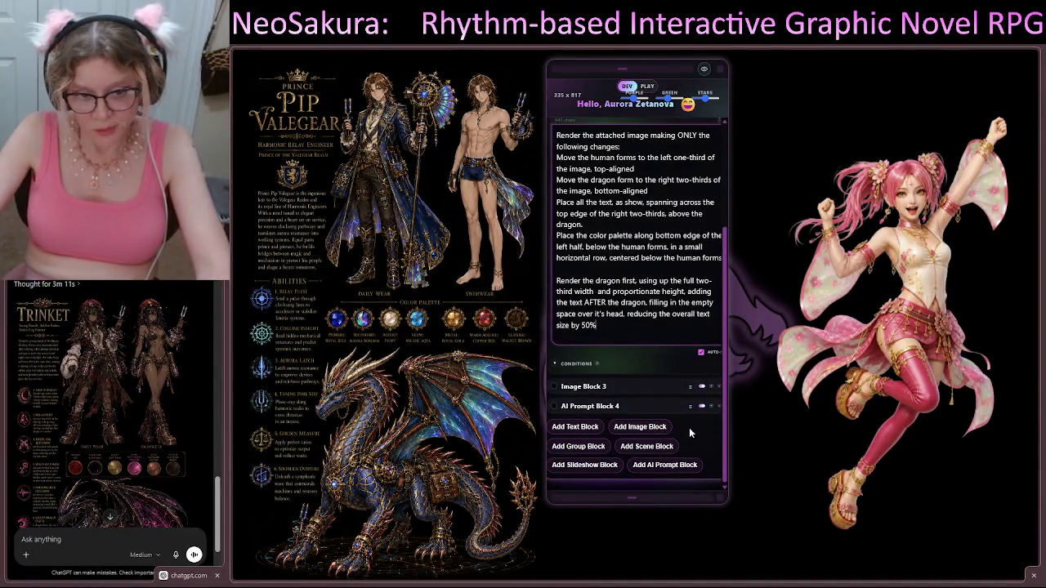
Check the 668-character compiled prompt with Test, then Ctrl-run AI Prompt Block 4
click(635, 406)
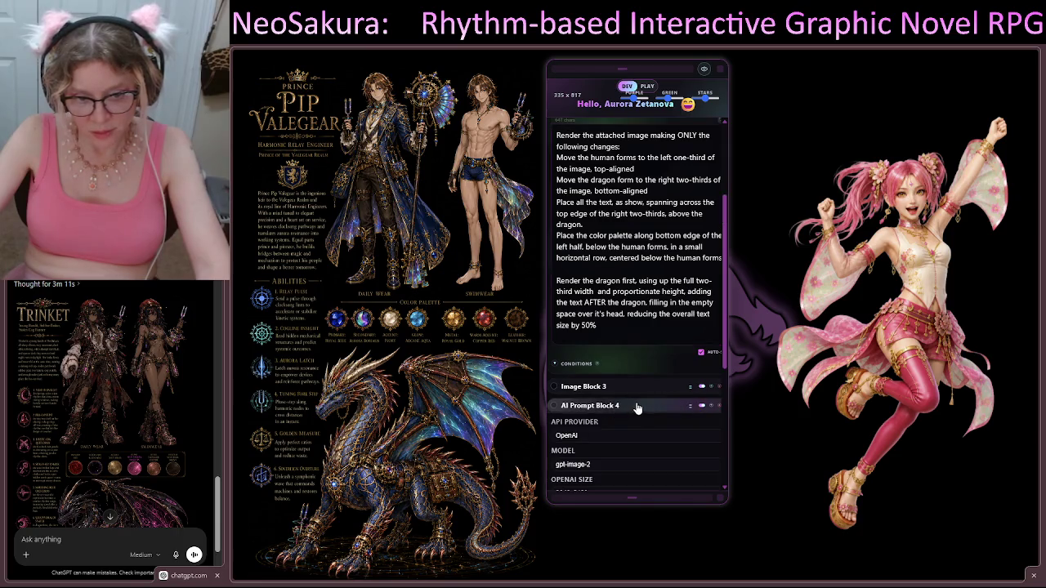
scroll(653, 368, down, 3)
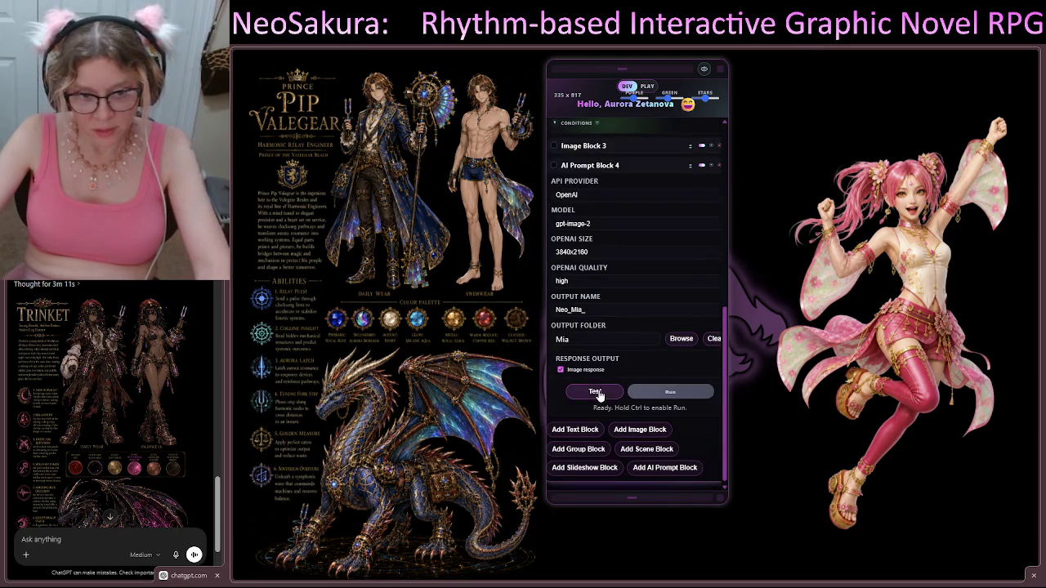
click(595, 392)
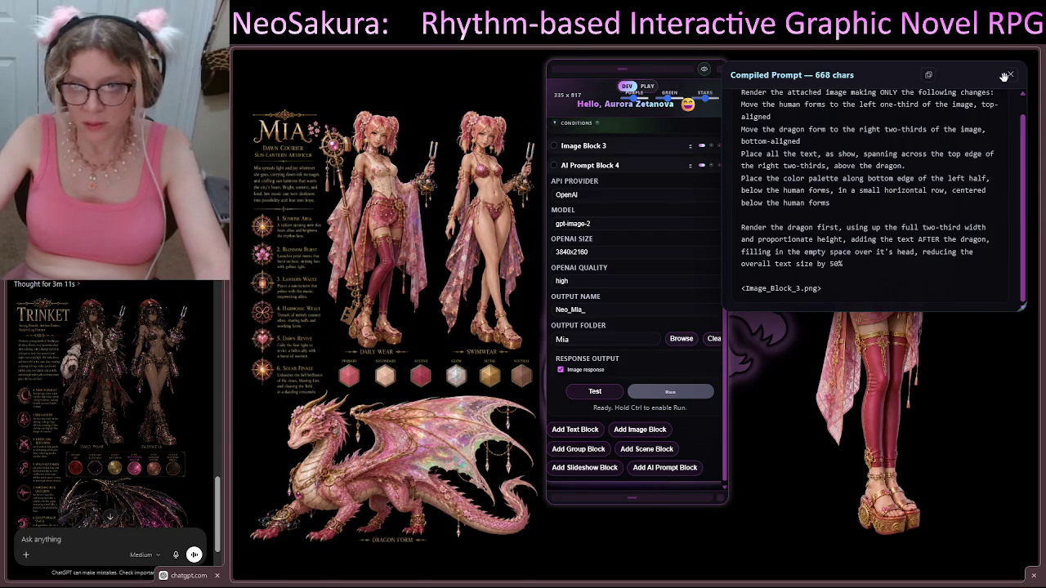
click(1010, 74)
key(ctrl)
click(698, 393)
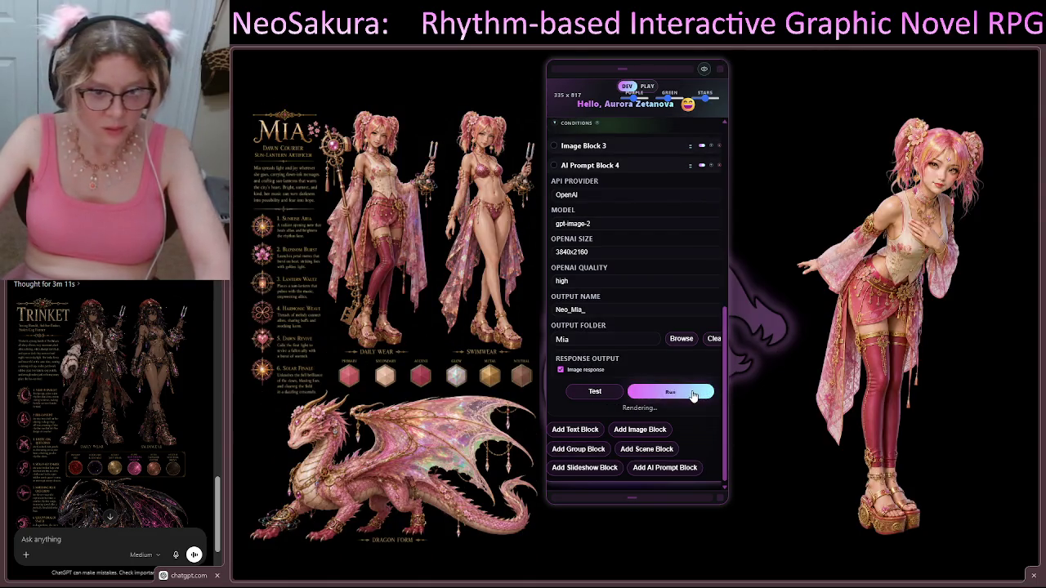
drag(220, 513, 217, 533)
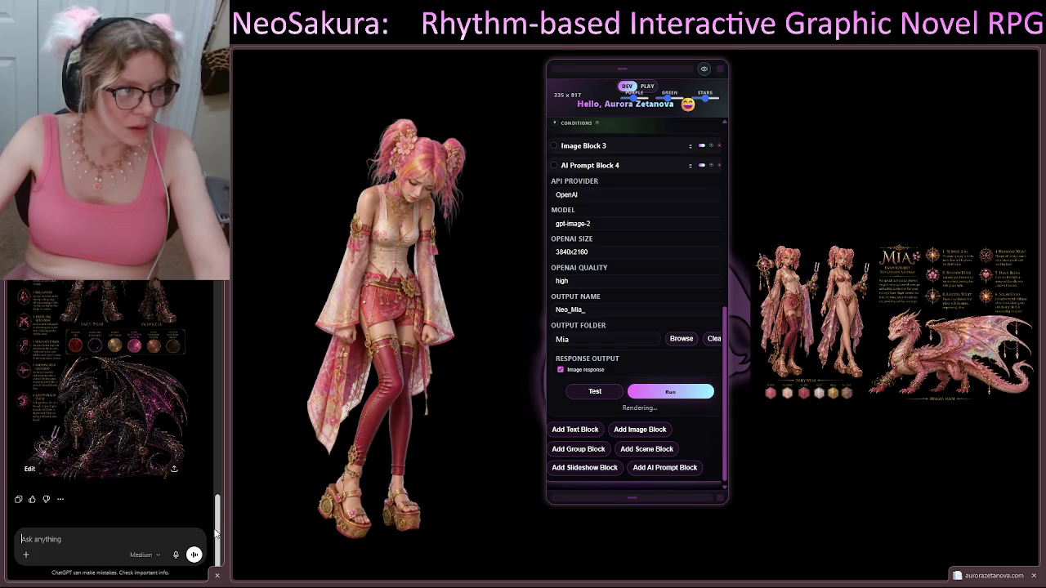
Open the generated Trinket character sheet in edit view and scroll through it
click(30, 469)
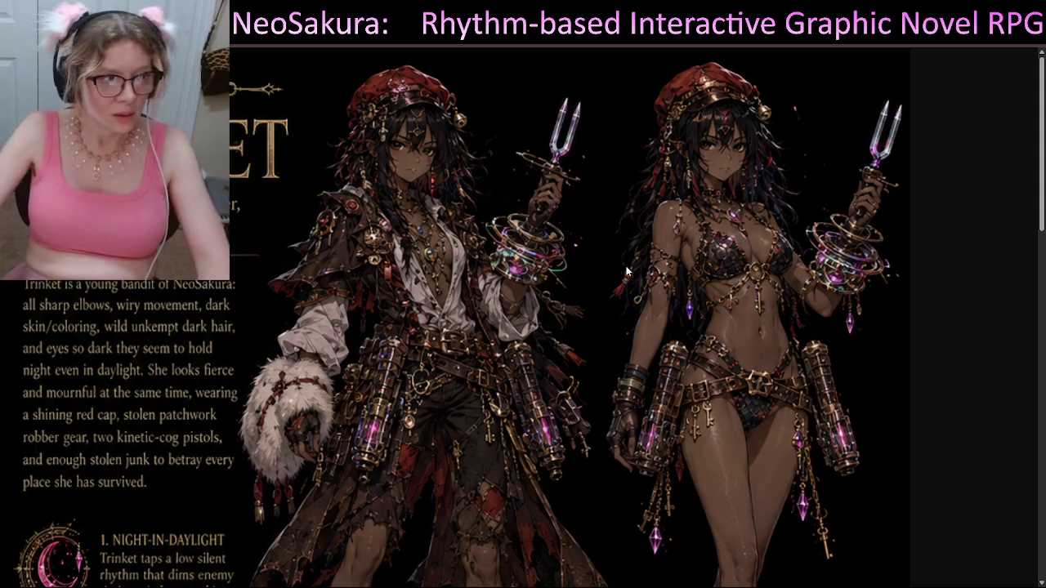
scroll(643, 306, down, 3)
scroll(465, 320, down, 5)
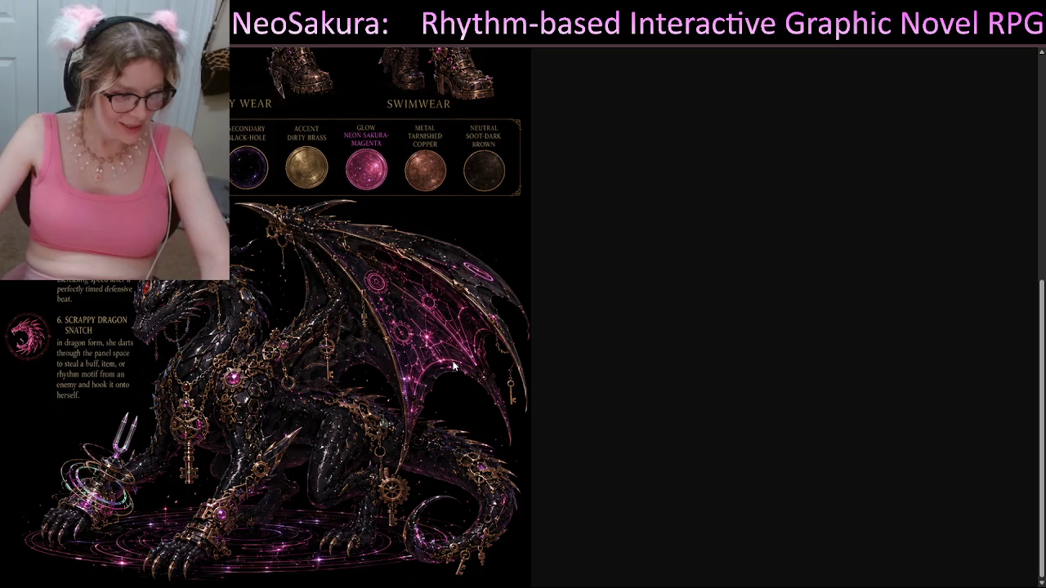
scroll(452, 365, up, 5)
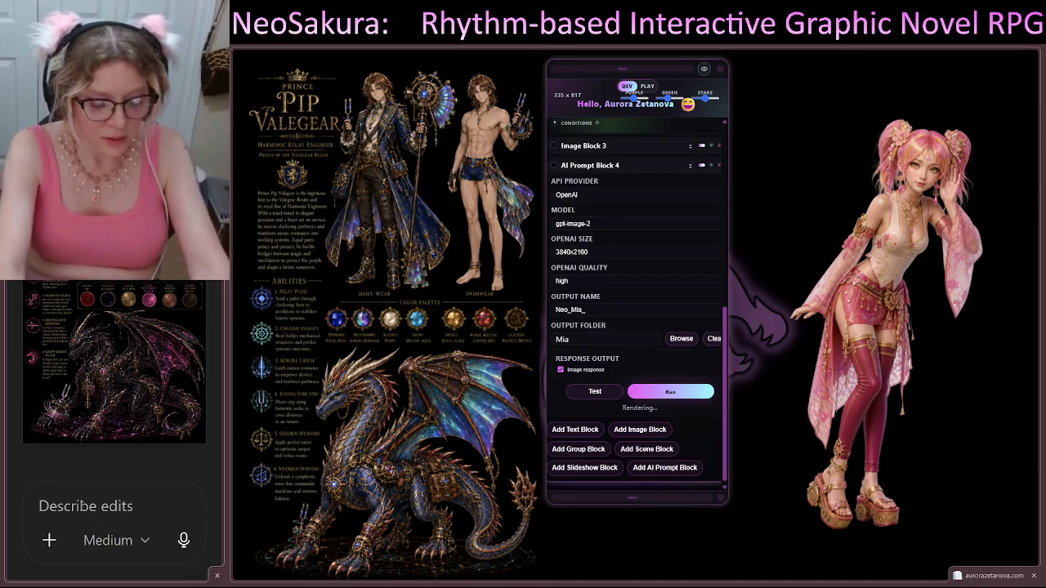
Ask ChatGPT to brighten the image, mostly the character/dragon, with more vibrant daily wear colours
text(can you just bri)
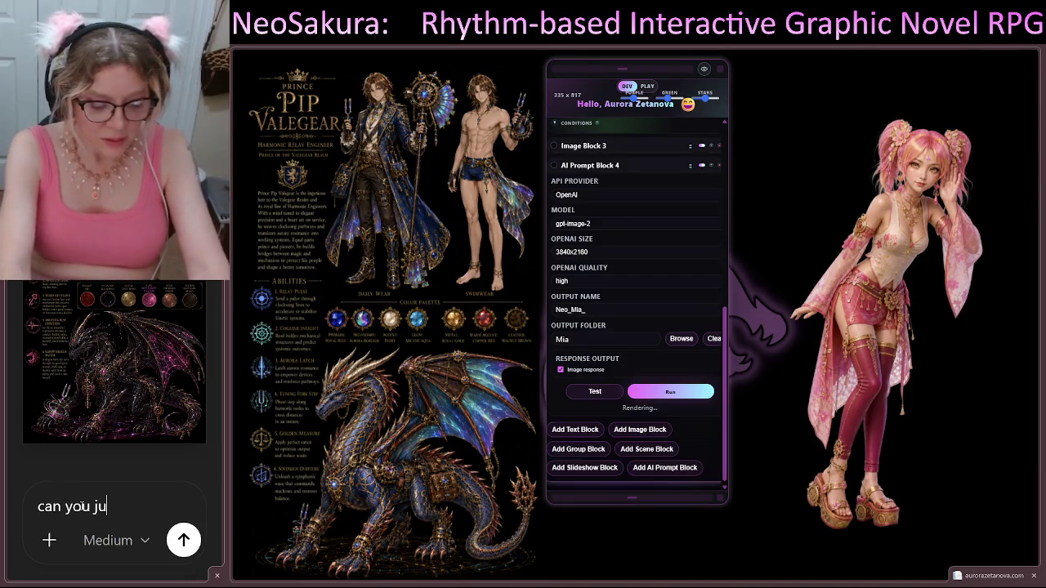
text(ghten up )
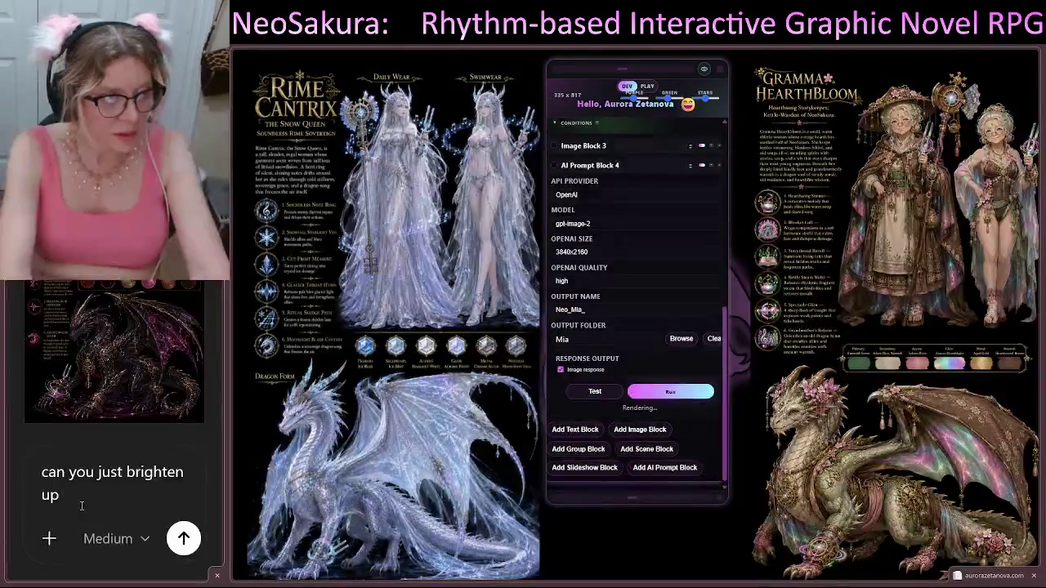
text(the image over)
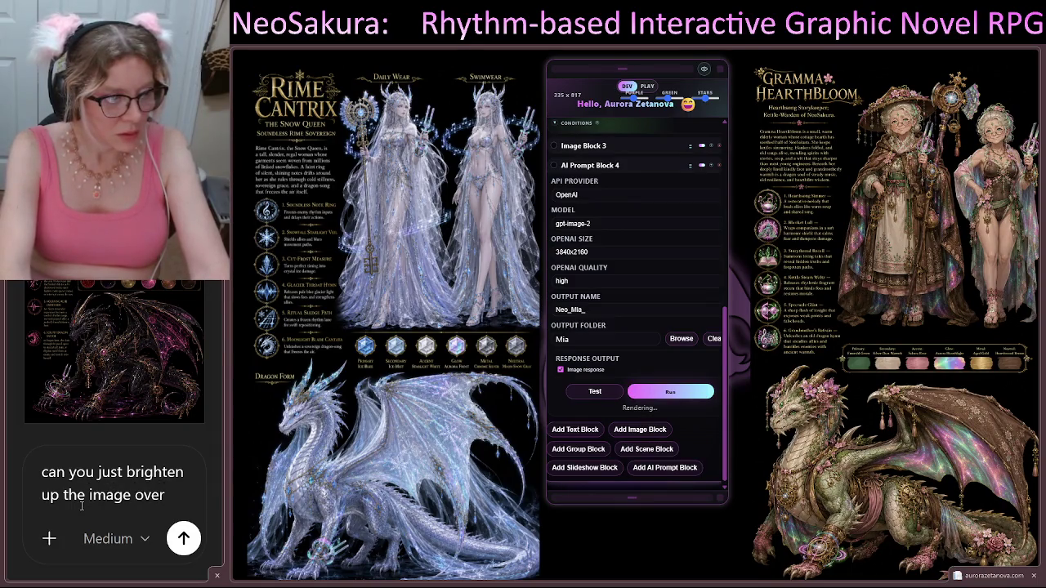
text(all, )
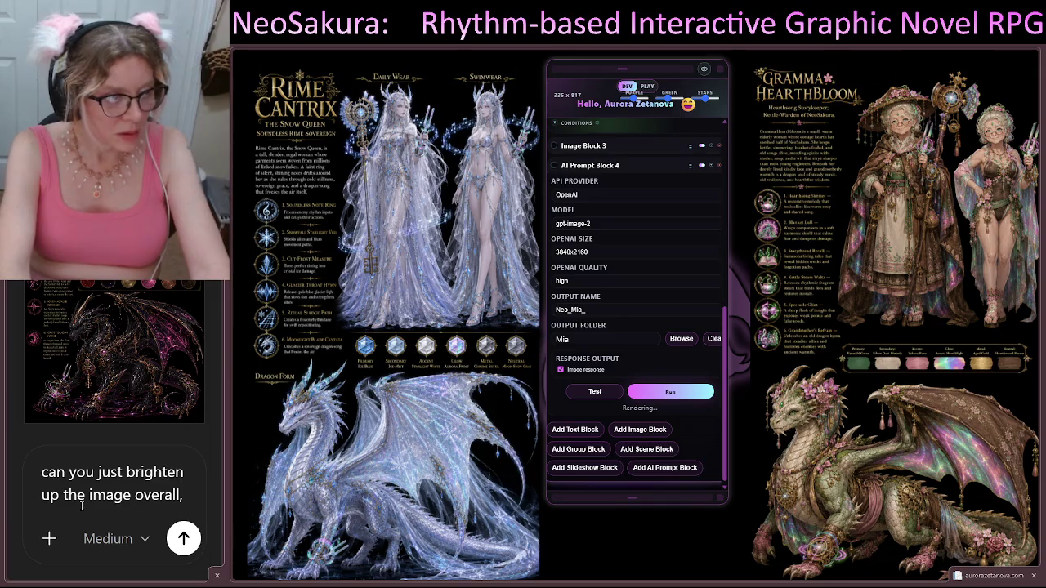
text(ex)
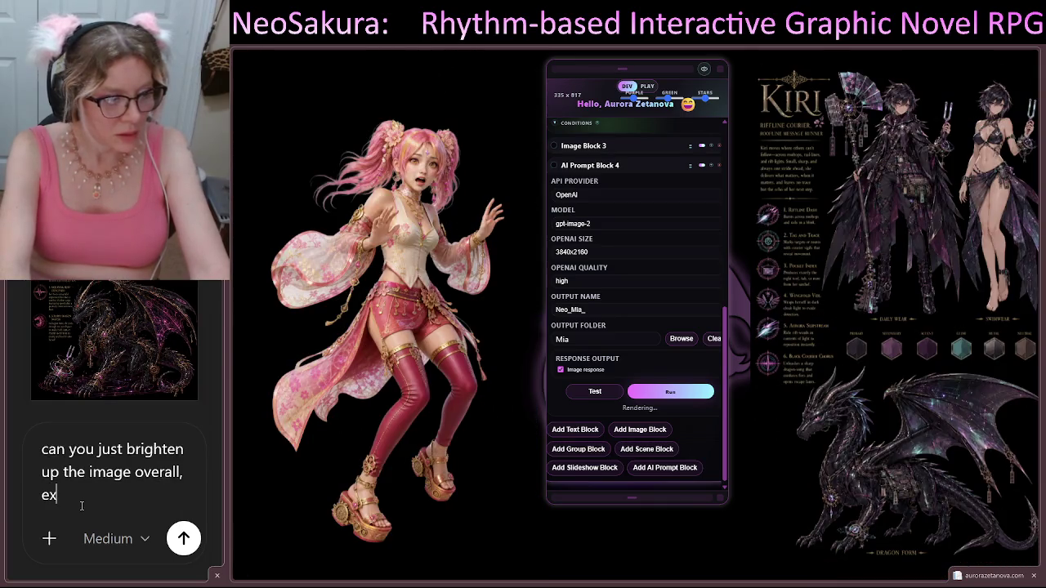
key(BackSpace)
key(BackSpace)
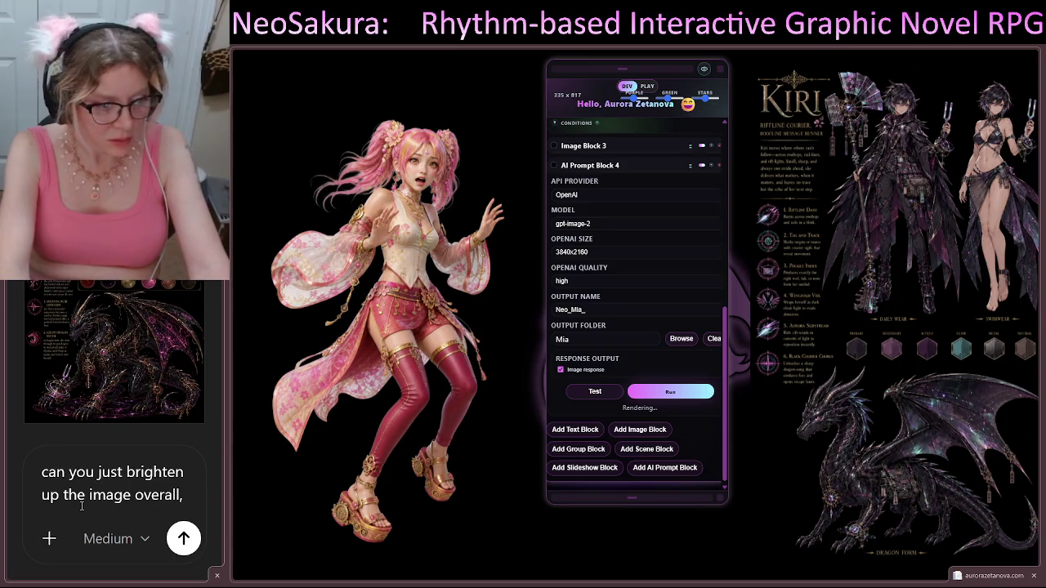
text(more)
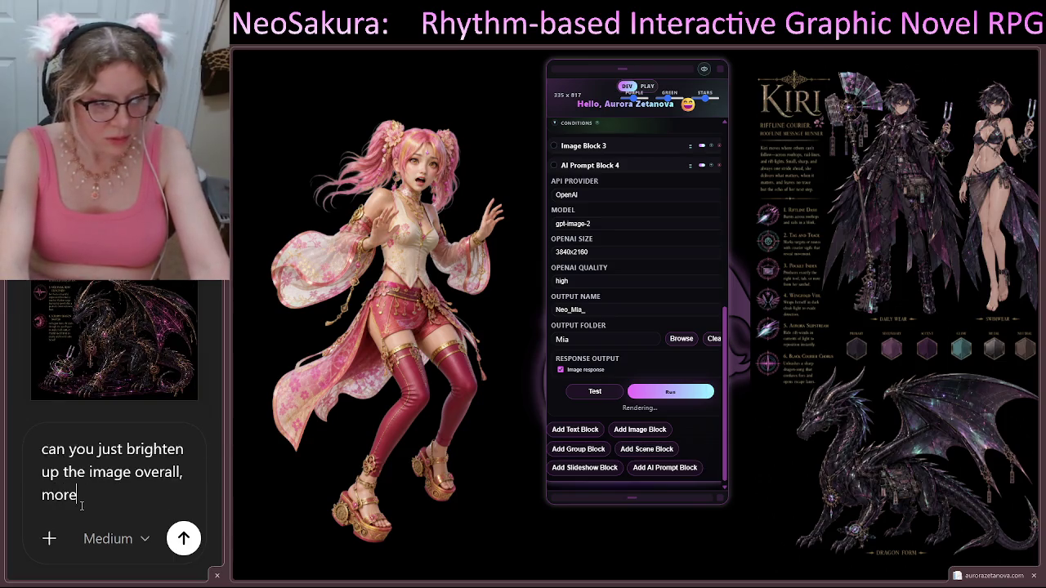
text(so on )
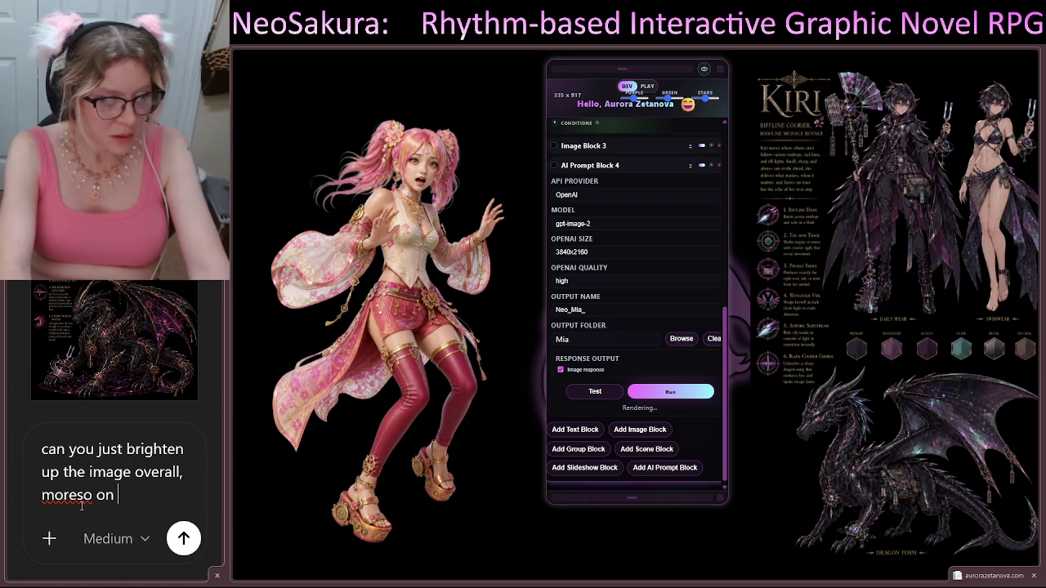
text(the human)
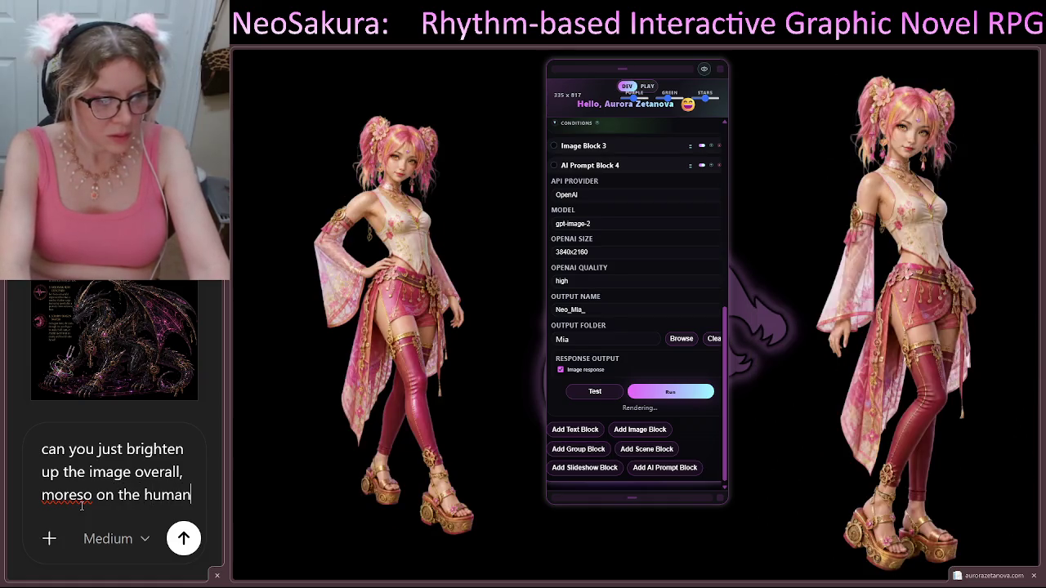
key(BackSpace)
key(BackSpace)
key(BackSpace)
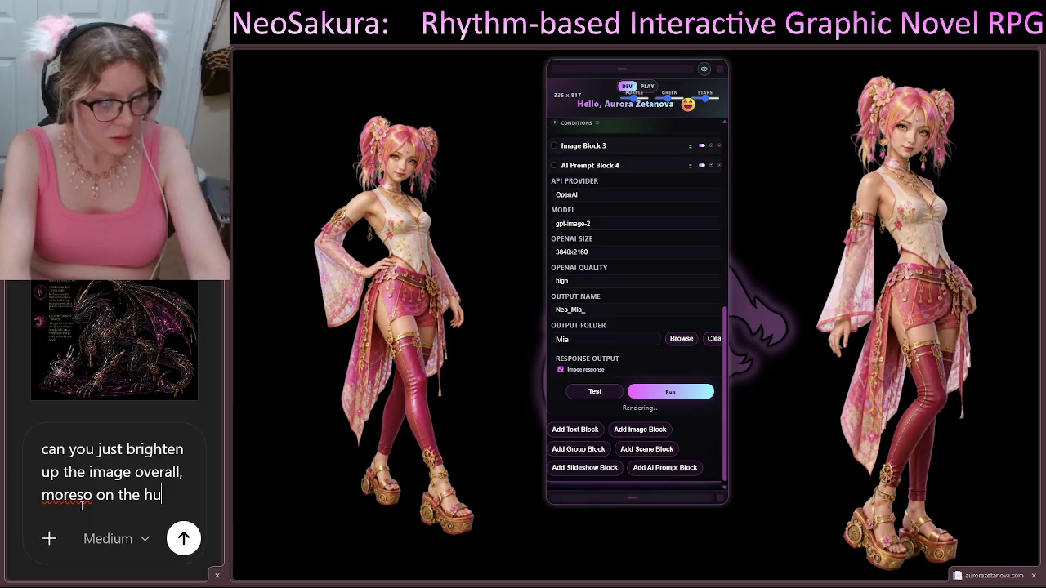
text(cha)
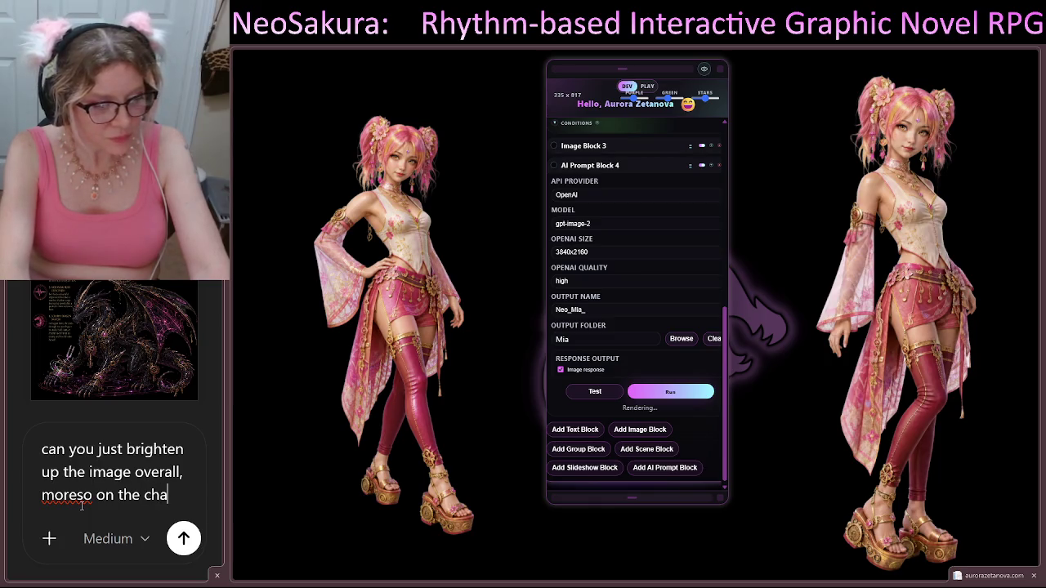
key(BackSpace)
key(BackSpace)
key(BackSpace)
text(chara)
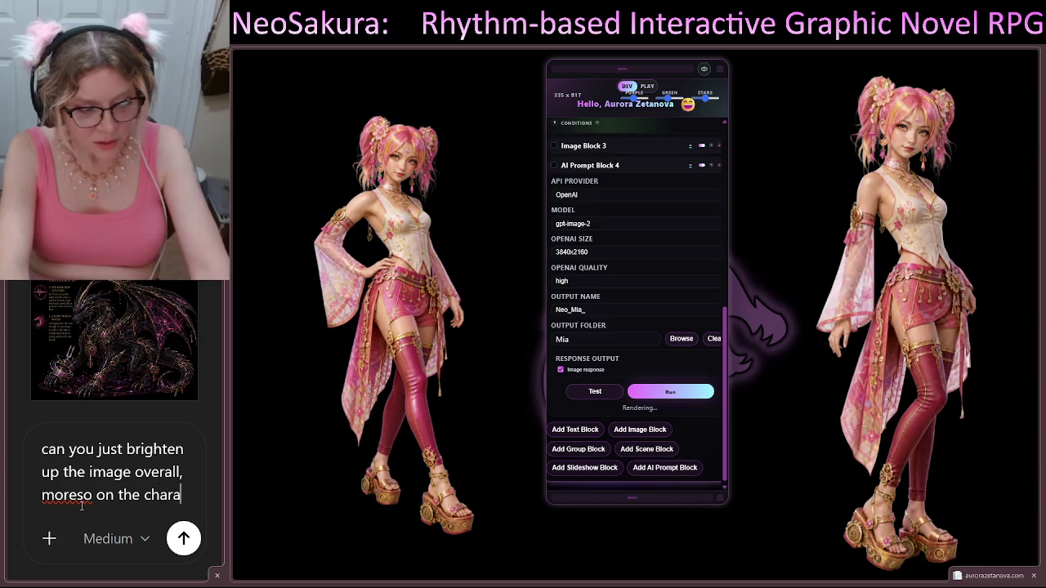
text(cter/dragon)
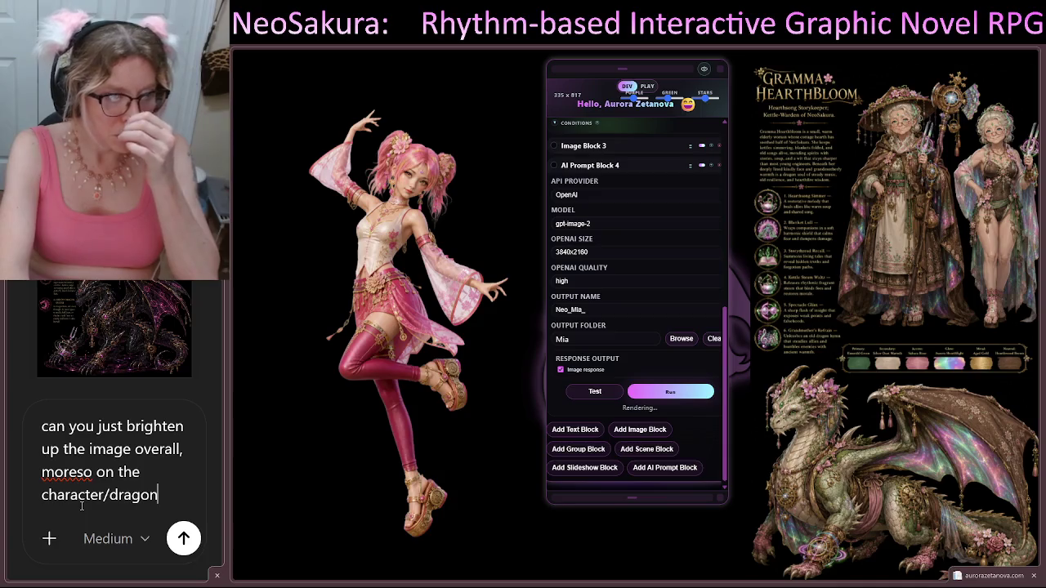
text(, and add)
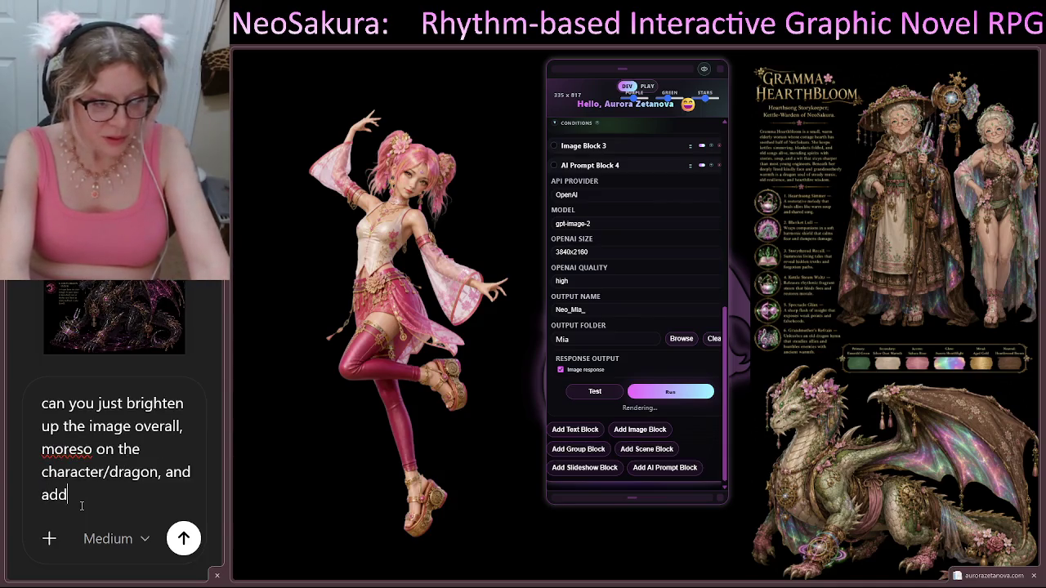
text( a little )
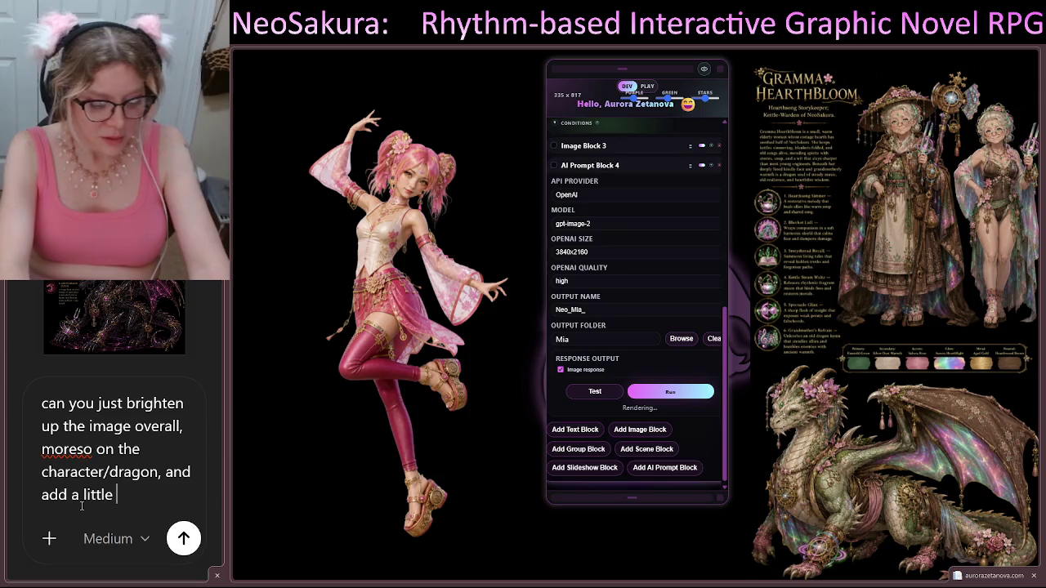
text(vibrancy)
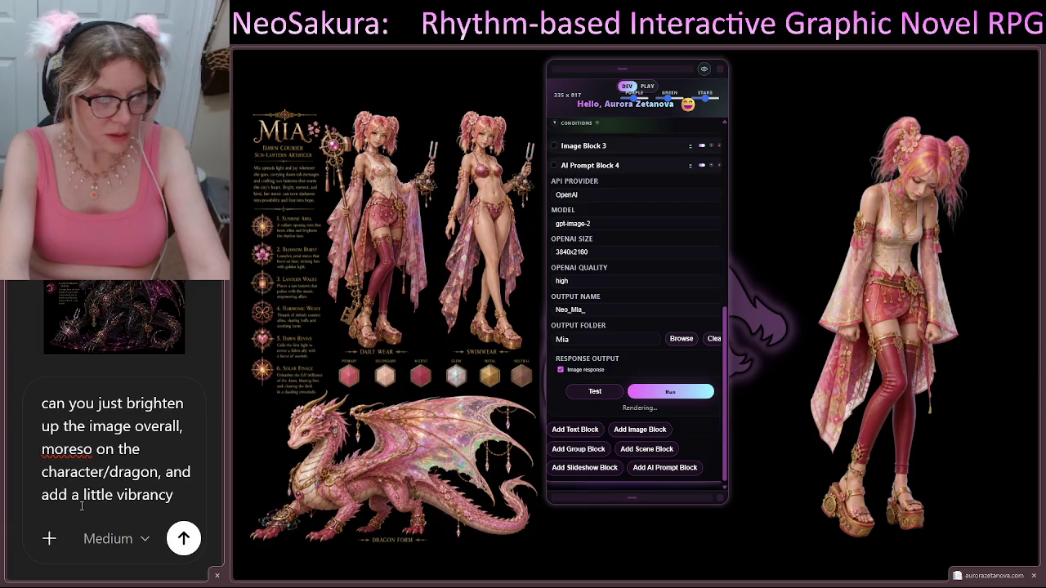
text( in)
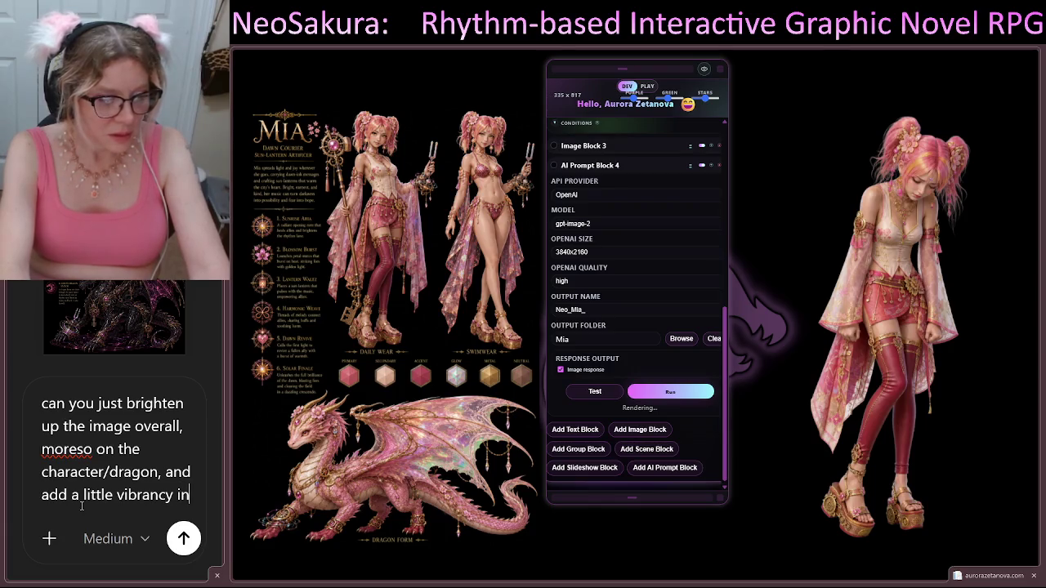
text( col)
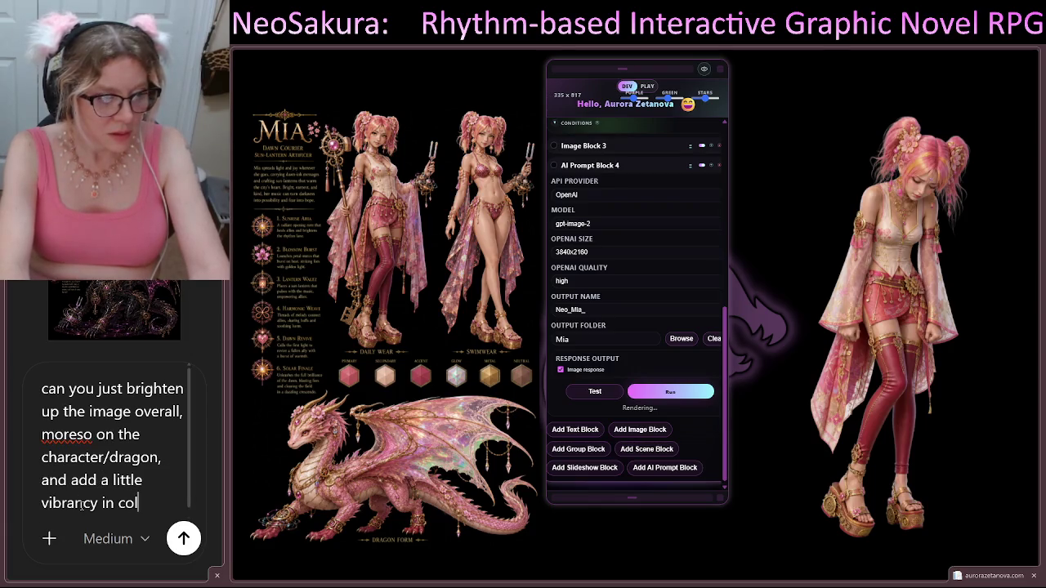
text(or to the )
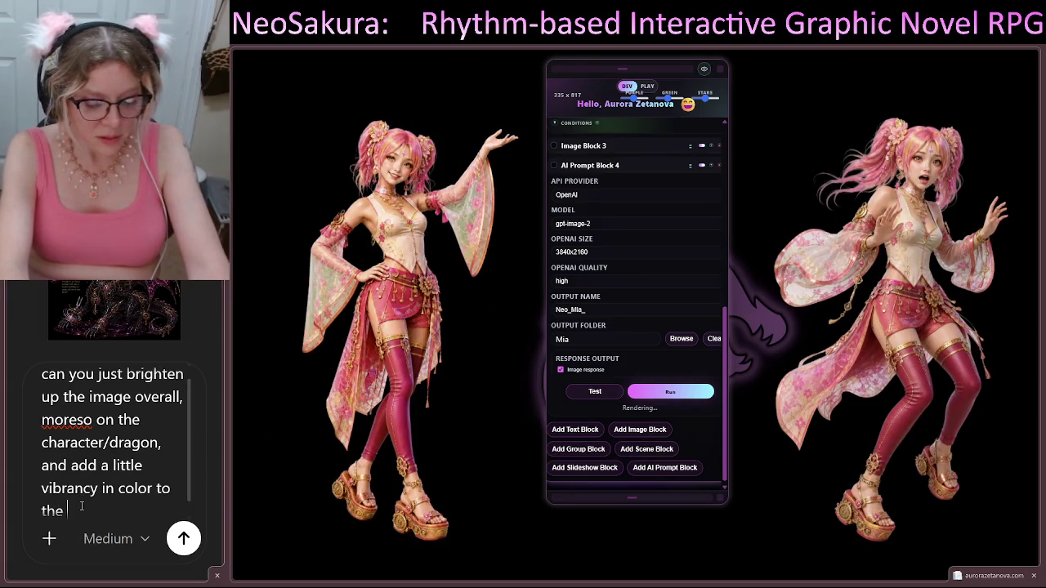
text(dail)
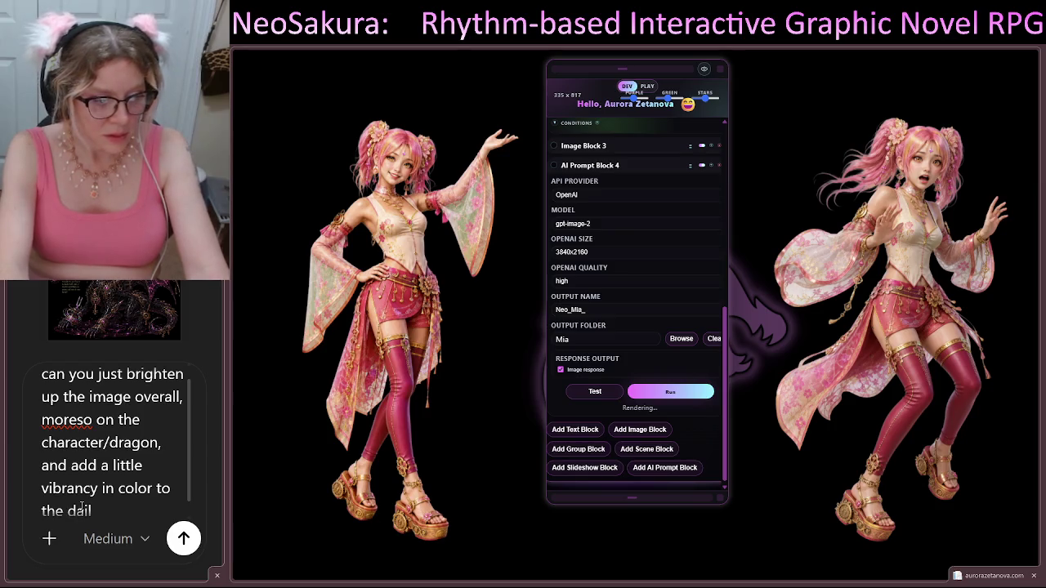
text(y wear )
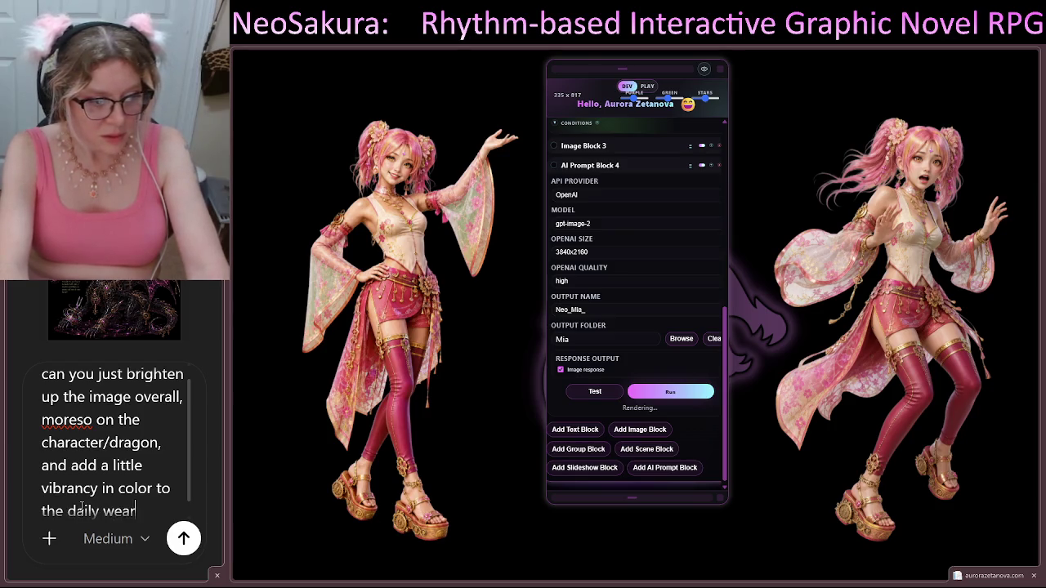
text(outfit)
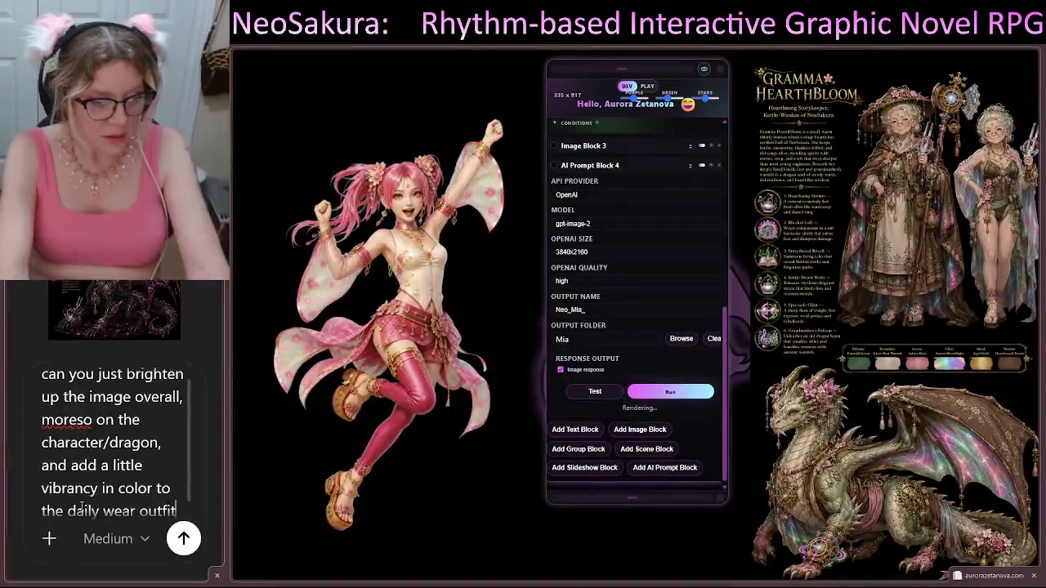
key(Return)
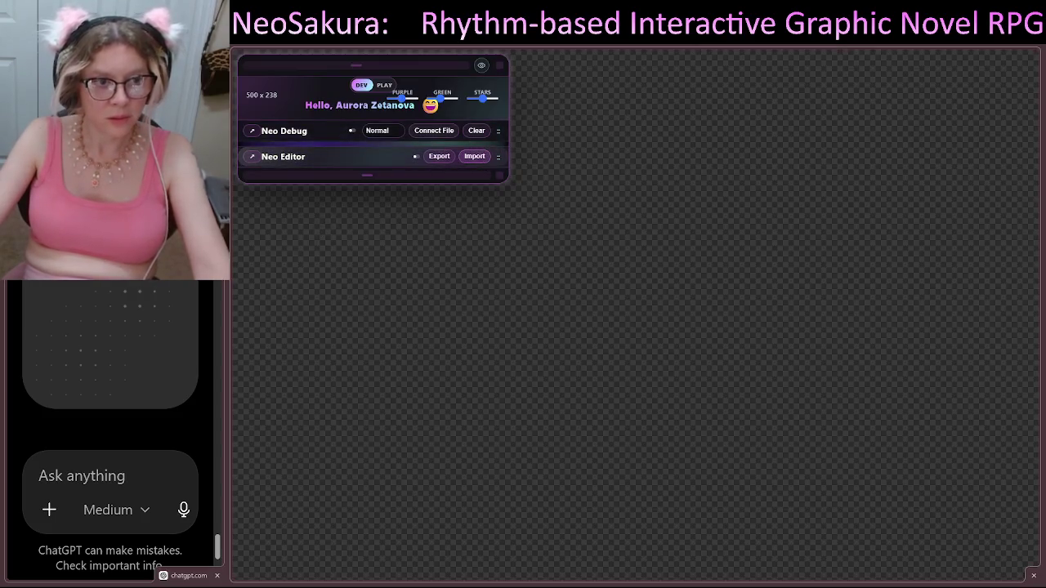
Turn on the Slideshows! :D scene, then move the editor panel right and resize it
click(362, 165)
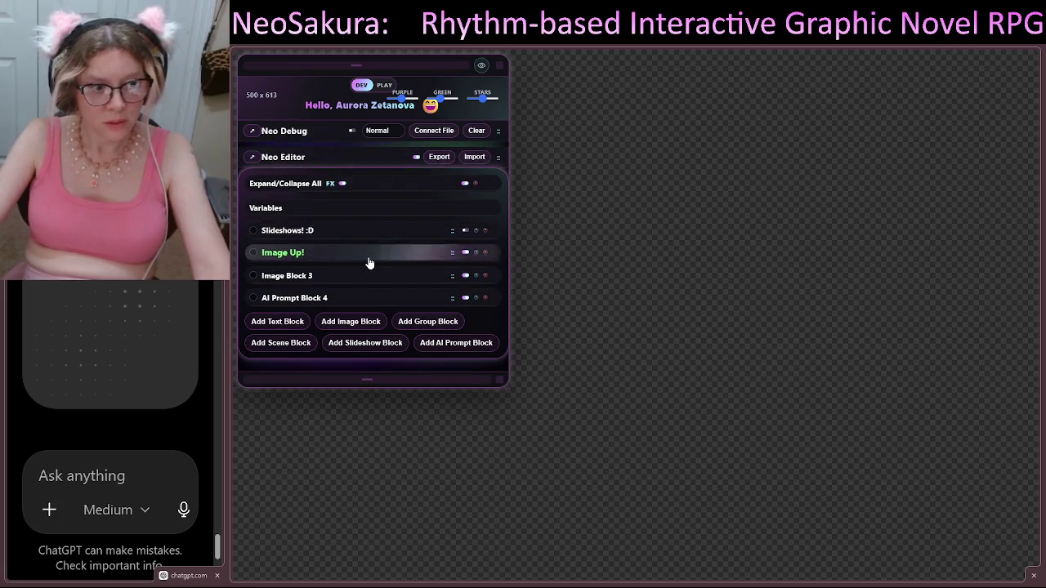
click(365, 231)
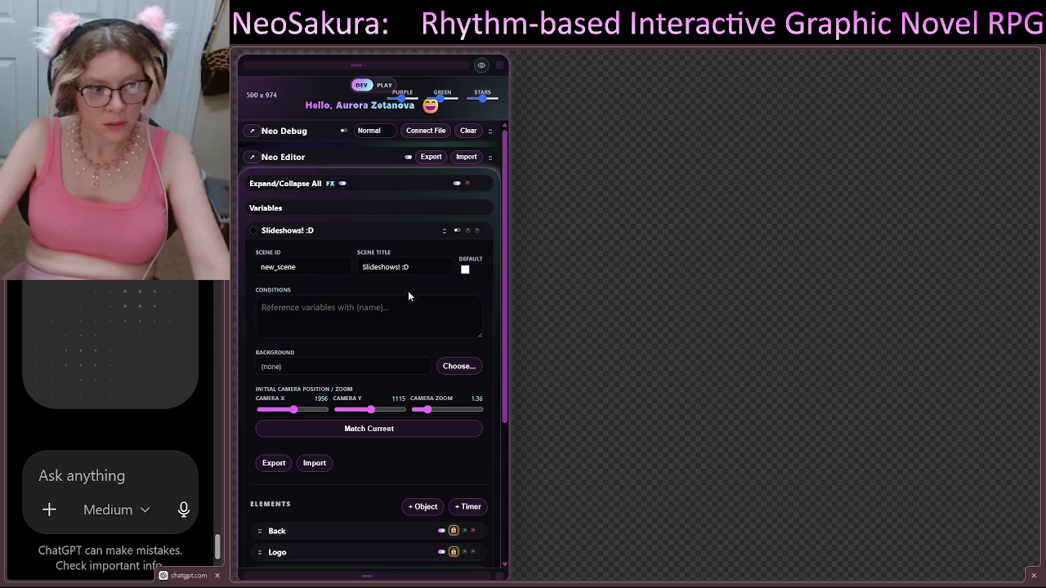
click(457, 230)
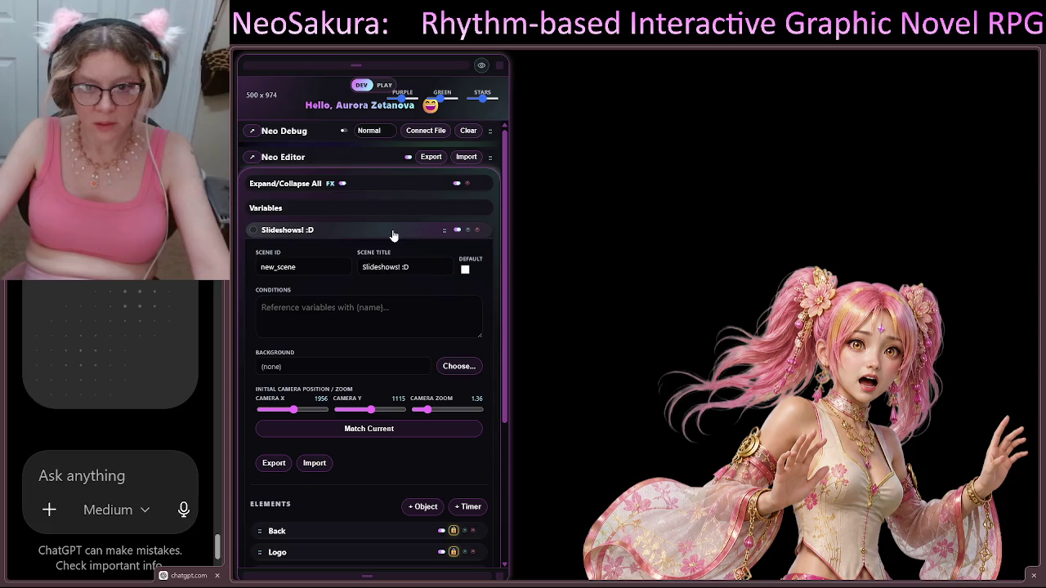
click(392, 235)
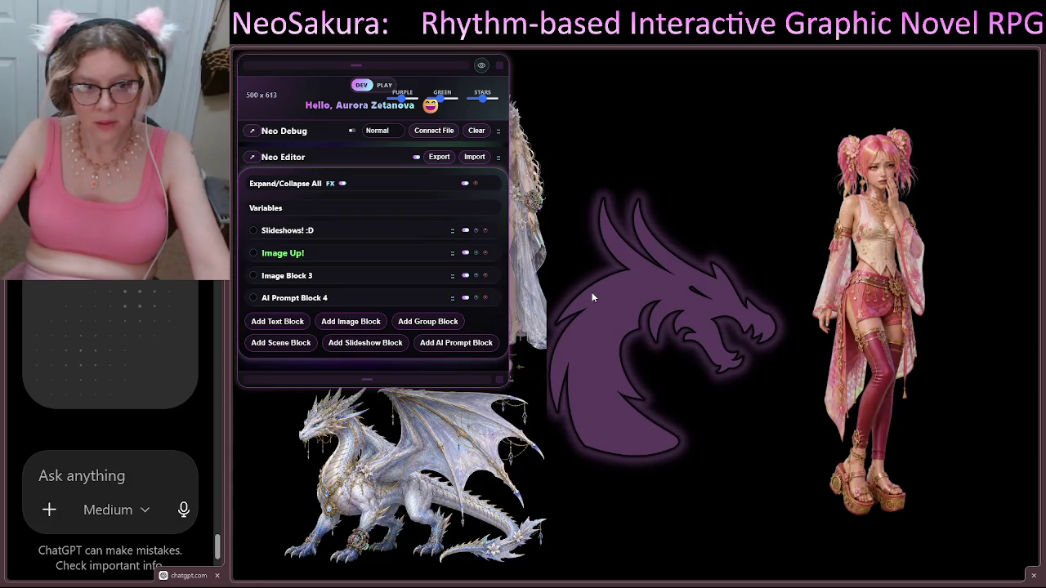
drag(364, 68, 680, 84)
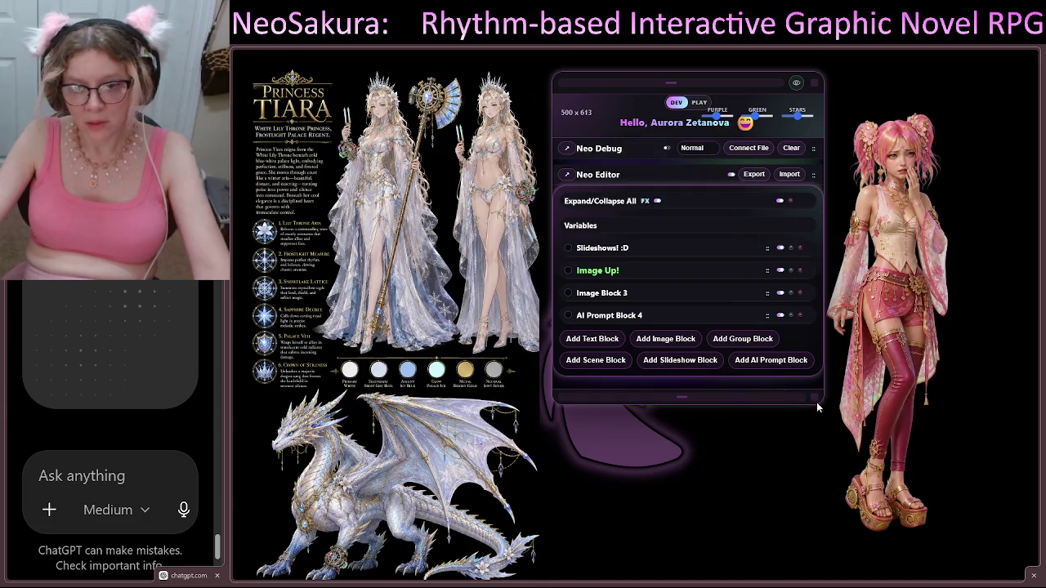
mouse_move(820, 406)
mouse_down()
mouse_move(813, 400)
mouse_move(742, 540)
mouse_up()
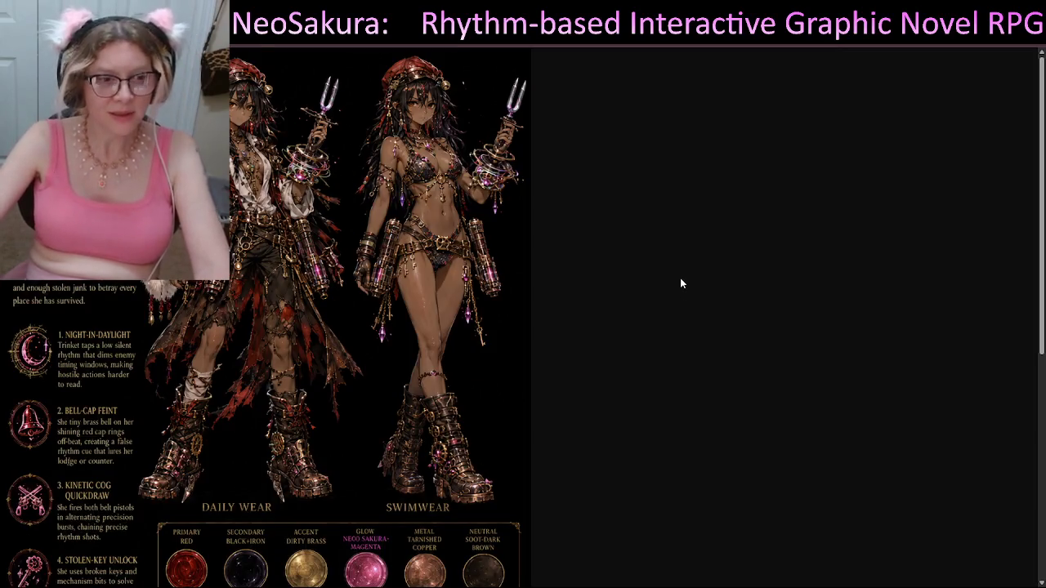
Scroll the generated character sheet down to the dragon form and back up to the outfits
scroll(367, 293, down, 5)
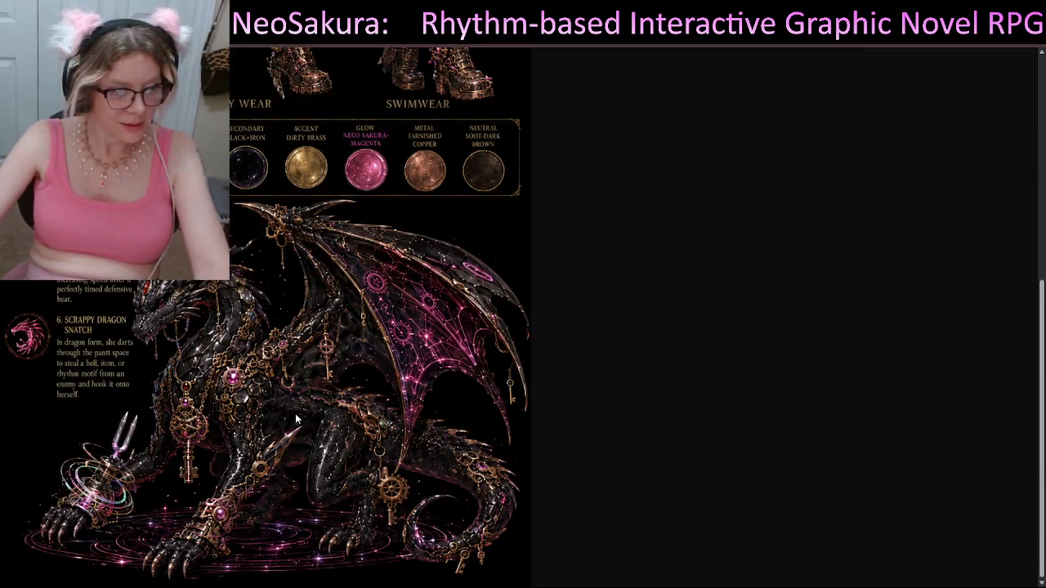
scroll(291, 413, up, 5)
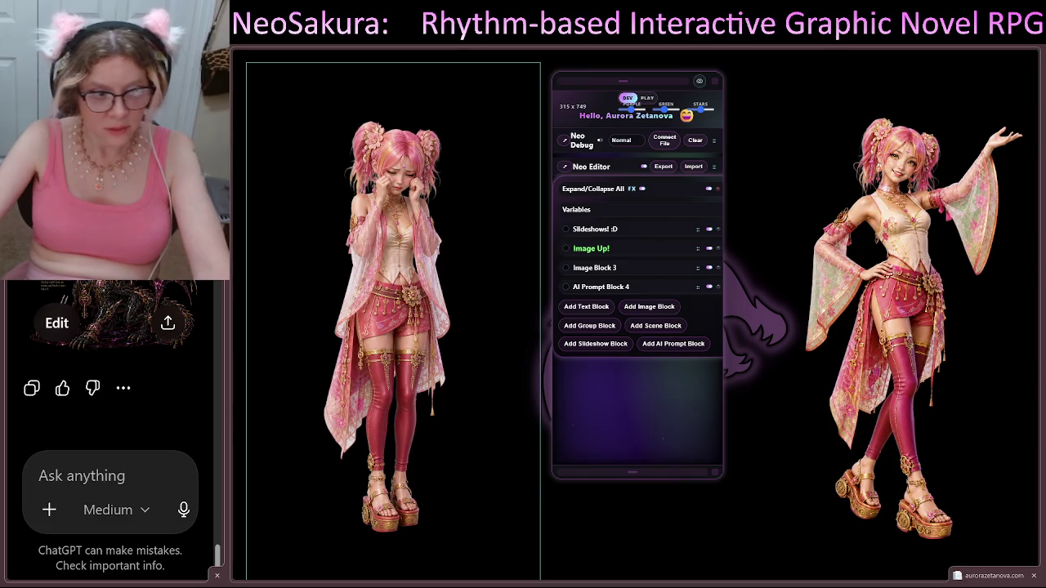
Paste and send the CharGen compliance document, zoom the chat out, and attach CharGen(21).json
key(ctrl+v)
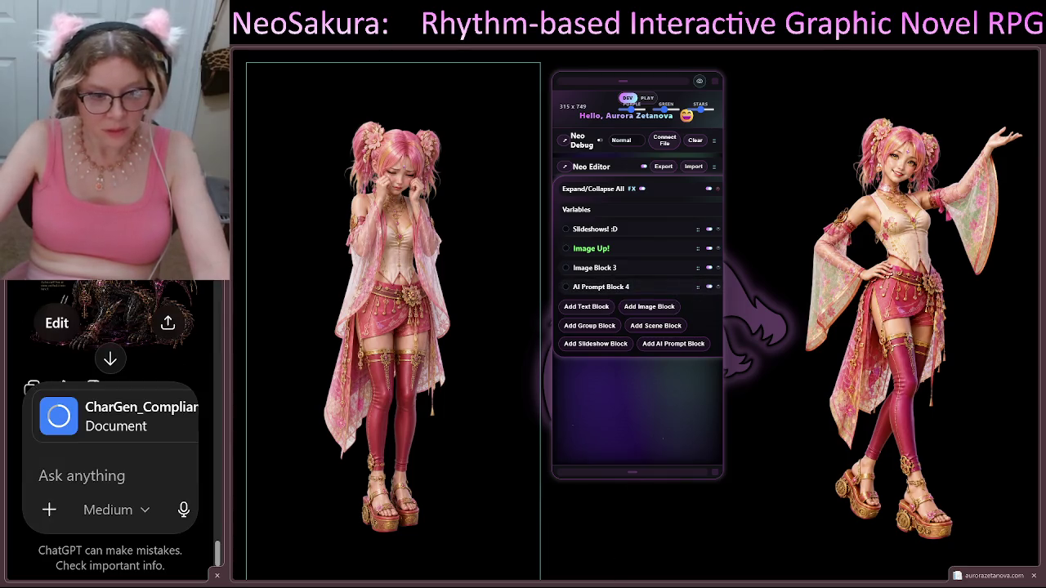
key(ctrl+minus)
key(ctrl+minus)
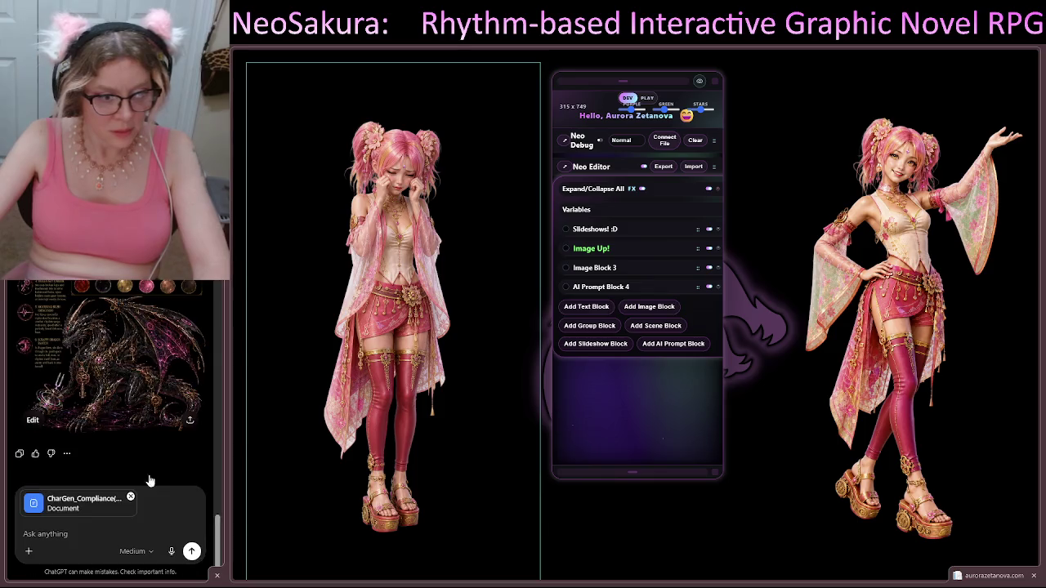
key(ctrl+minus)
click(197, 559)
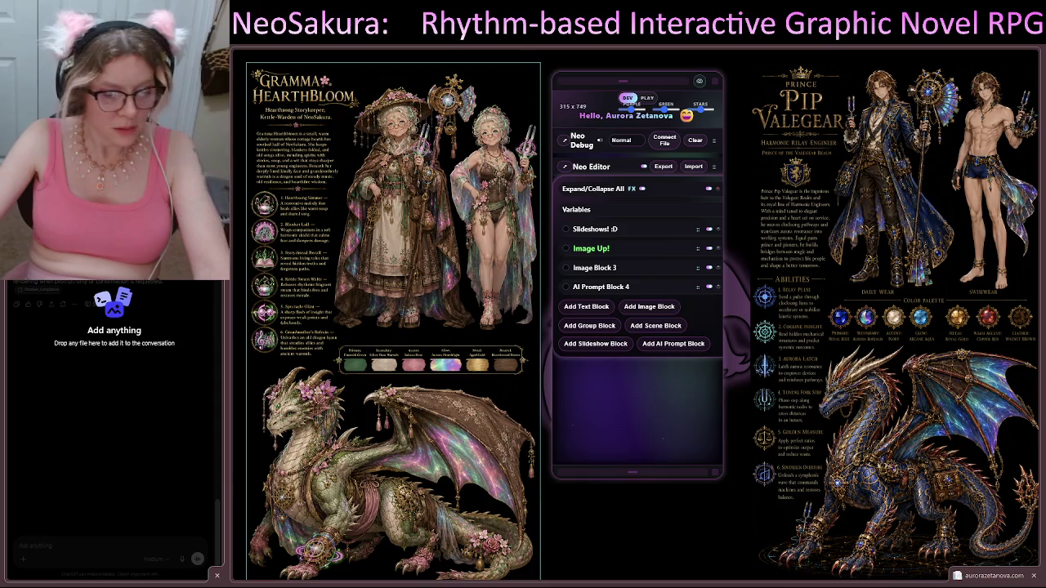
drag(114, 351, 98, 444)
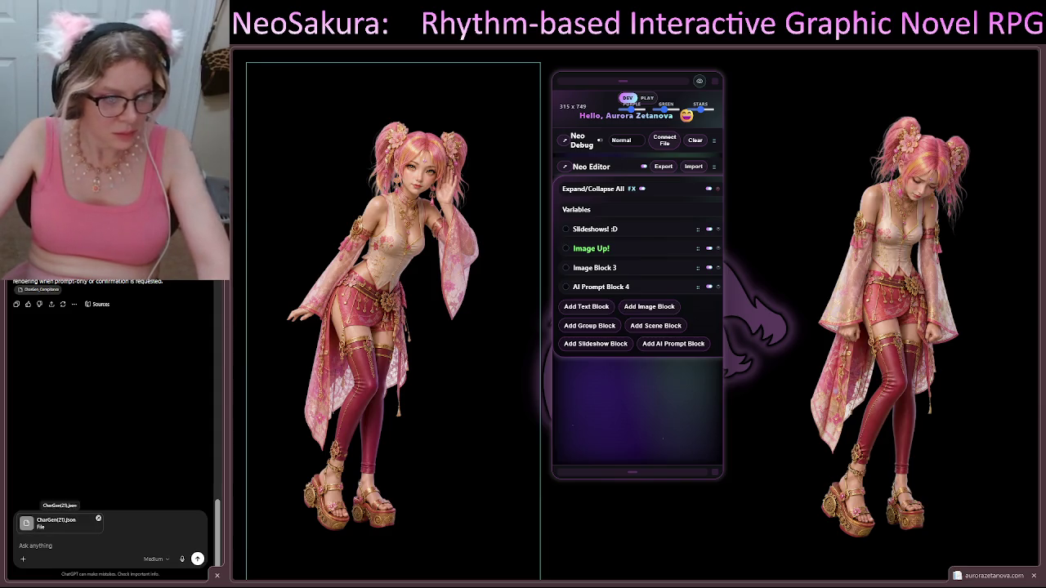
Paste the OLD ROBBER description, deleting '(the knife woman)' and the 'Always carrying a knife' line
click(19, 545)
text(OLD ROBBER (the knife woman) - Human form: older, weathered woman; rough and often drunk - A wire-braided beard-like chin tuft (carry as a coarse braided chin/jaw   detail), heavy brows hanging over one eye - Always carrying a knife - Dragon form: a gnarled, scruffy older dragon, wire-braided barbels, one   drooping brow-ridge)
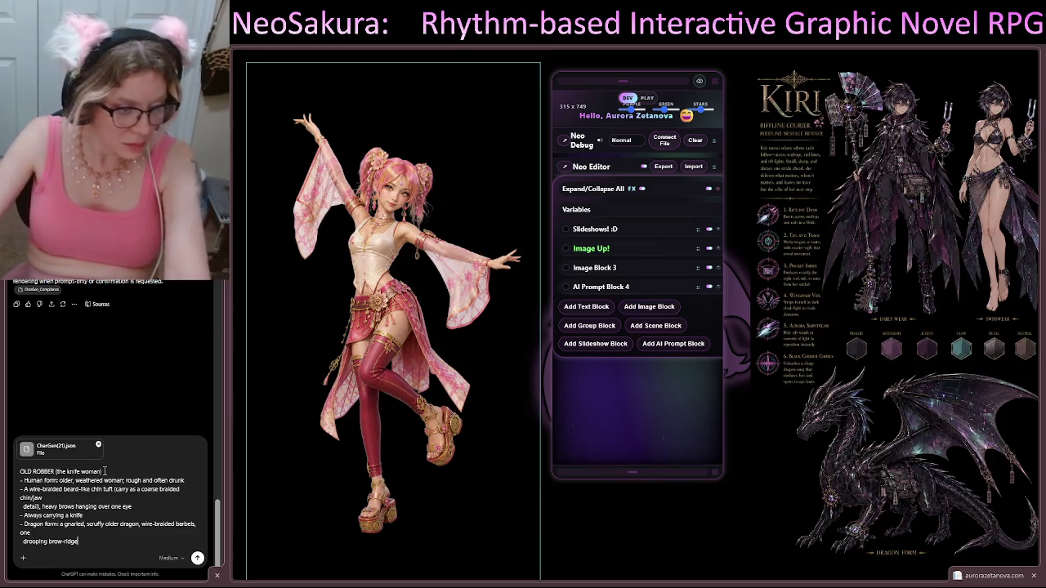
drag(100, 471, 55, 472)
key(BackSpace)
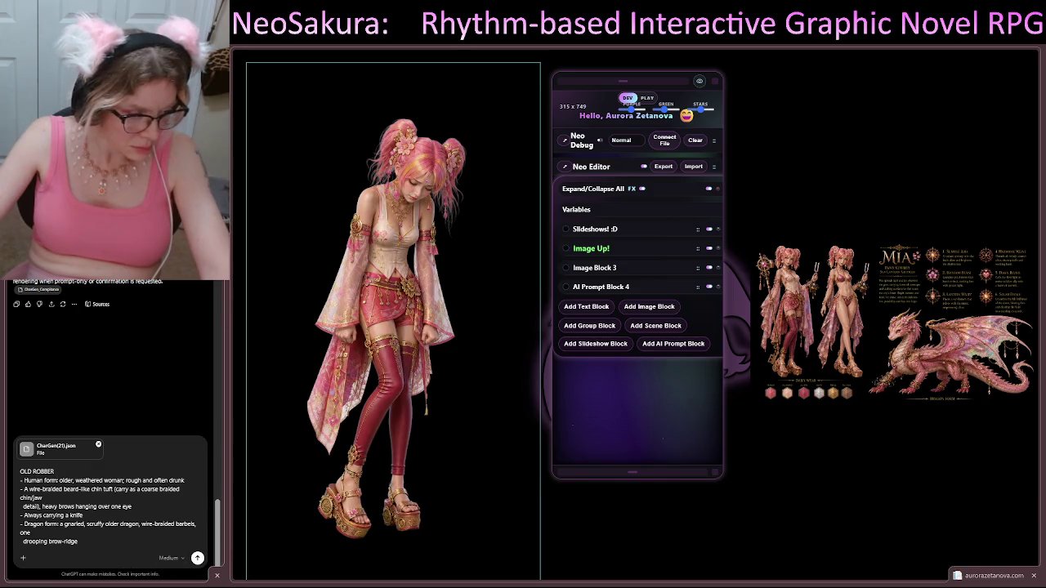
triple_click(150, 515)
key(BackSpace)
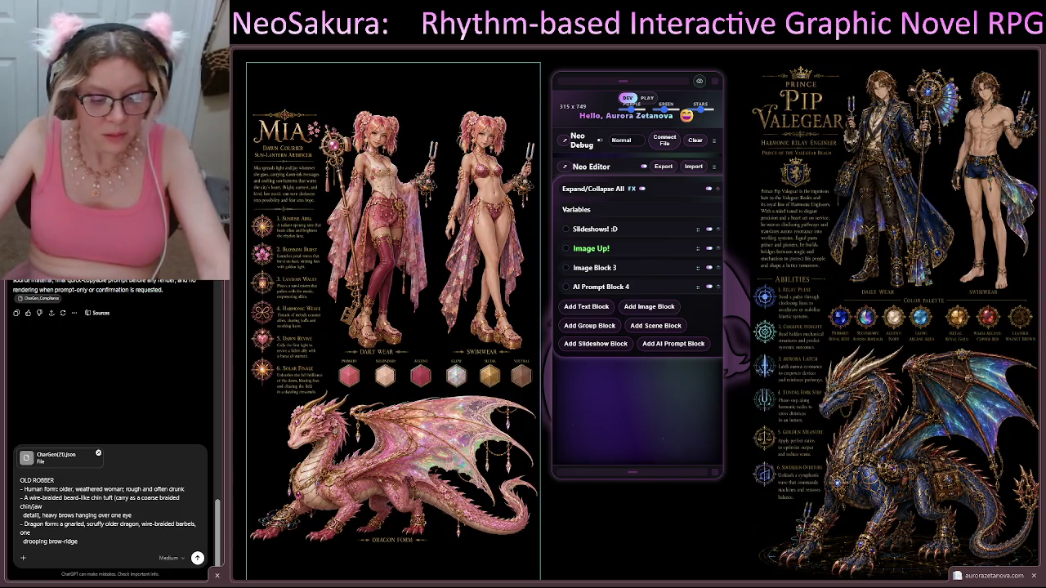
click(132, 515)
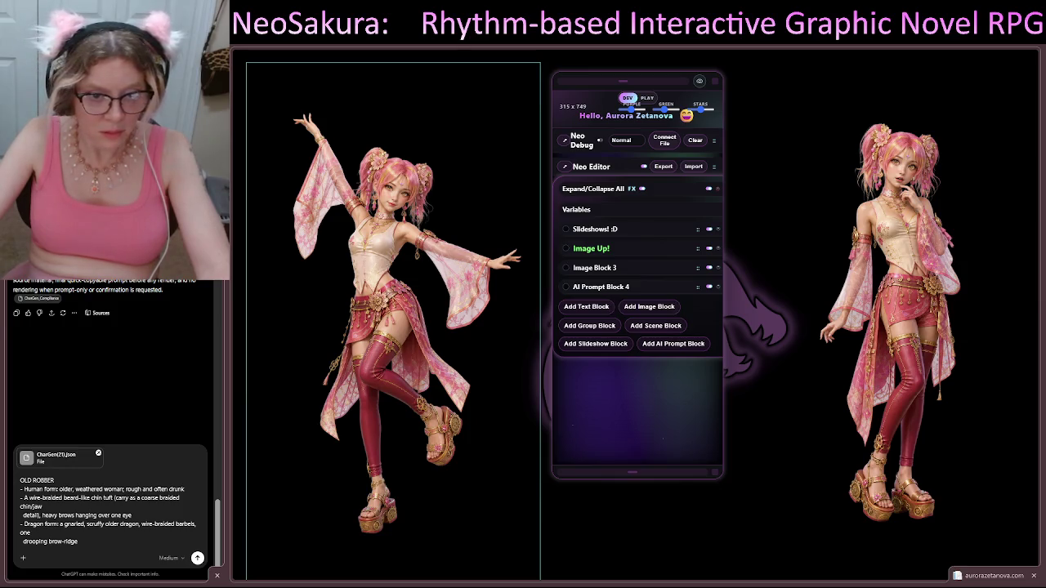
Drag three reference images from the file manager into the ChatGPT message composer
drag(0, 384, 110, 394)
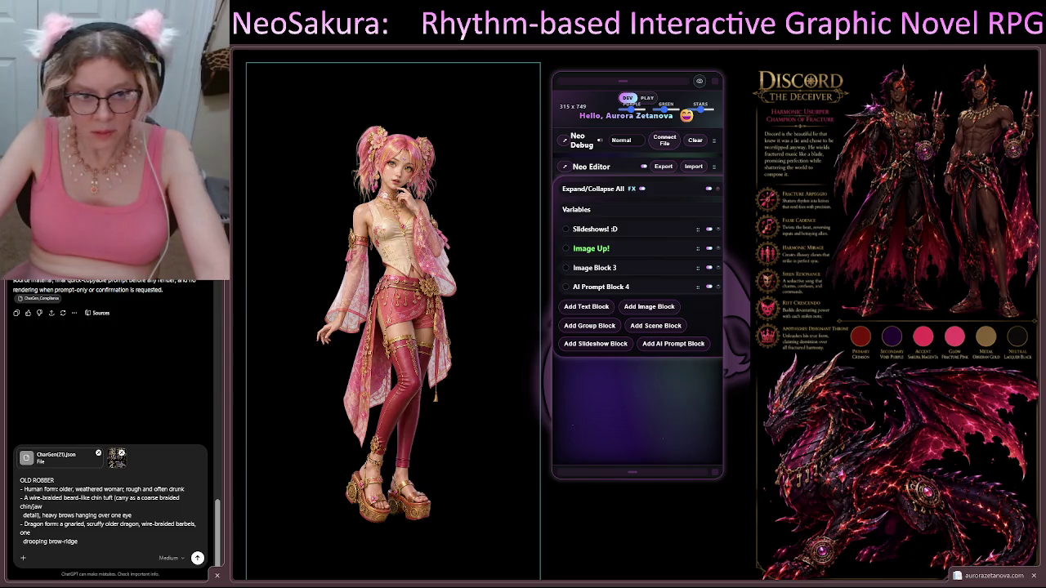
drag(0, 490, 190, 490)
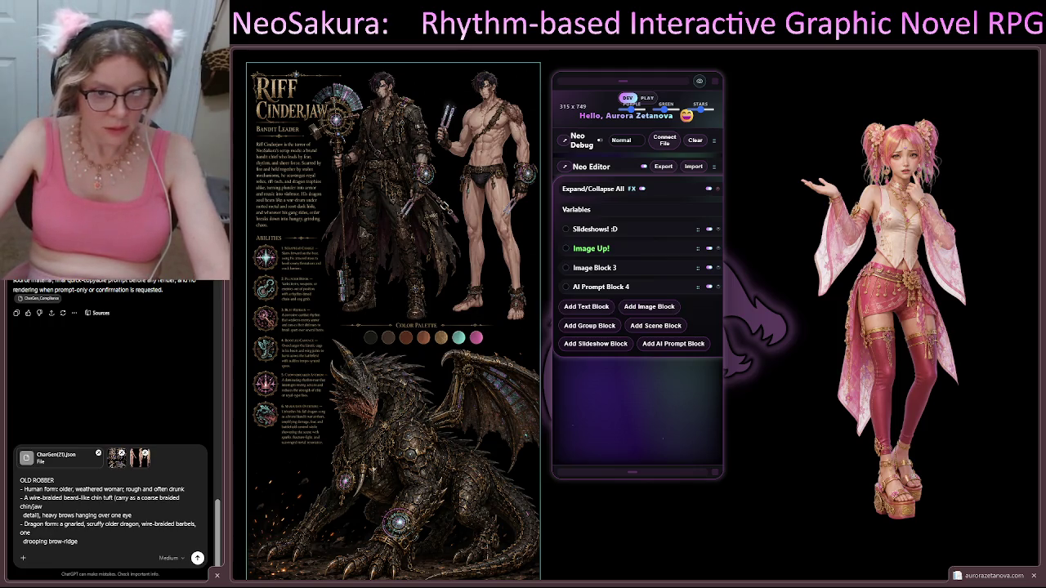
mouse_move(0, 490)
mouse_down()
mouse_move(122, 490)
mouse_move(131, 509)
mouse_up()
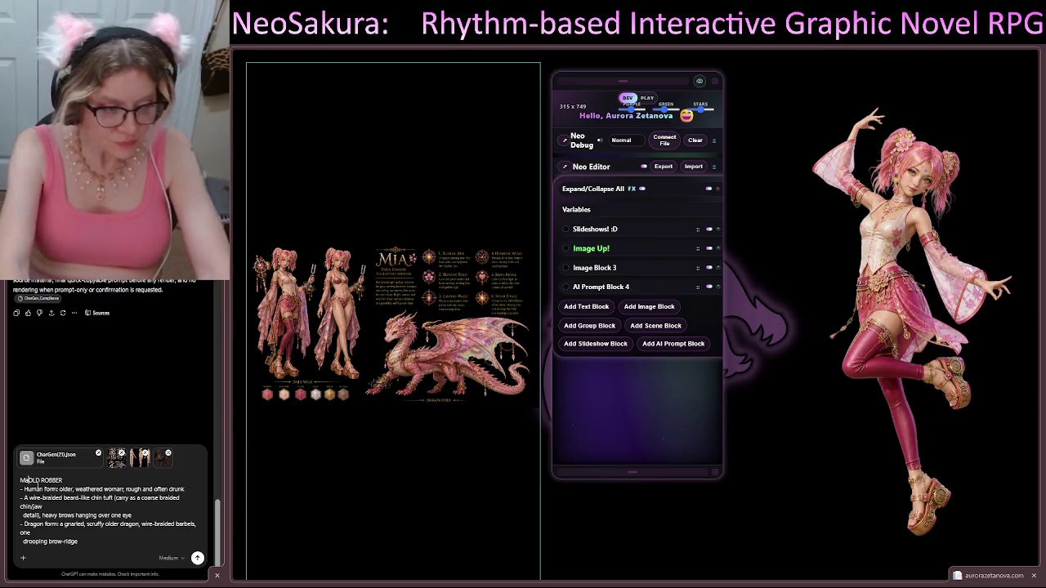
Add 'Make your selections from CharGen based on this OLD prompt:', drop the OLD ROBBER heading, and write 'bandit'
text(Make )
text(your s)
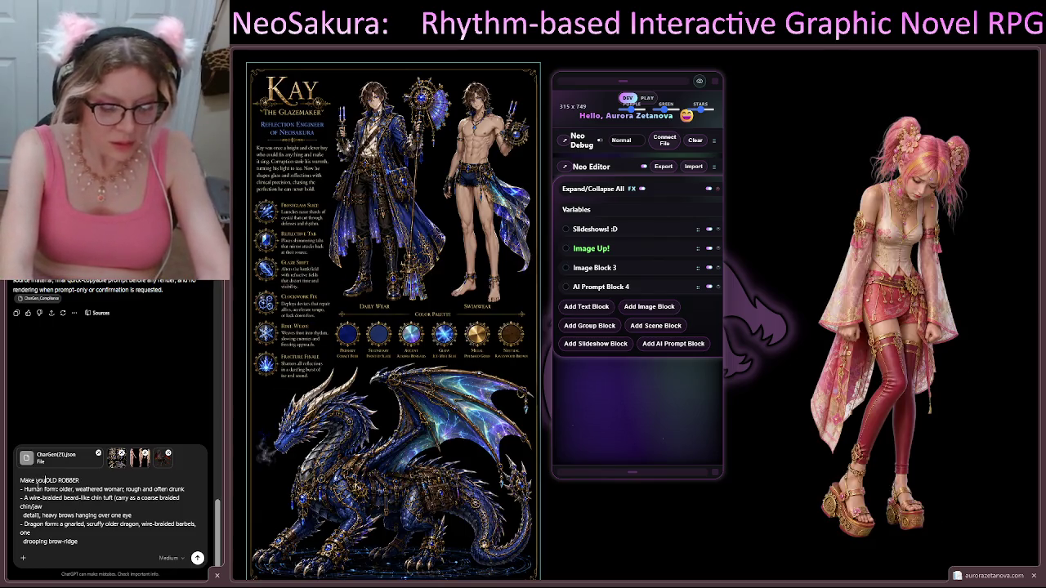
text(elections)
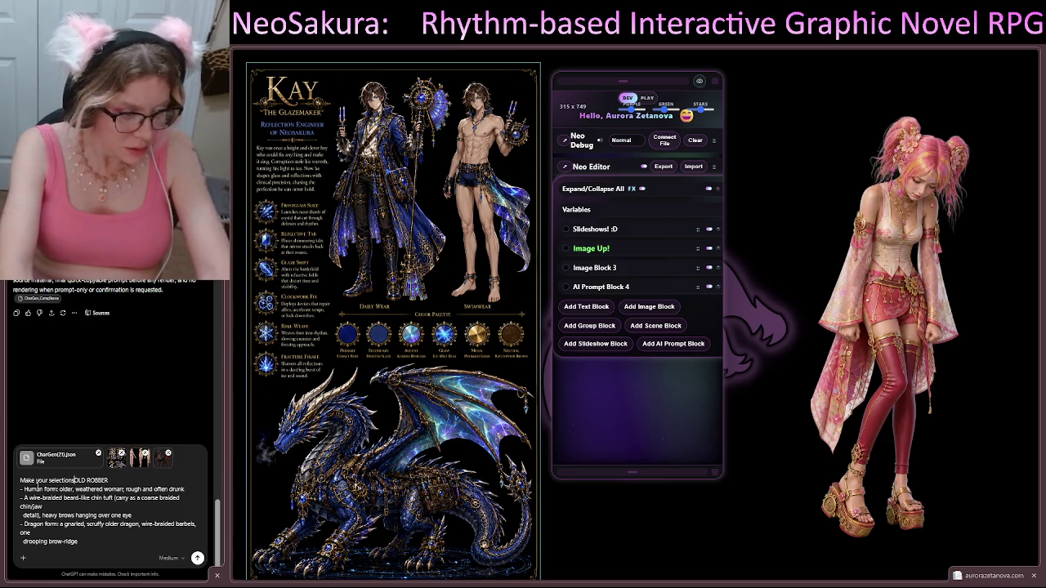
text( from Char)
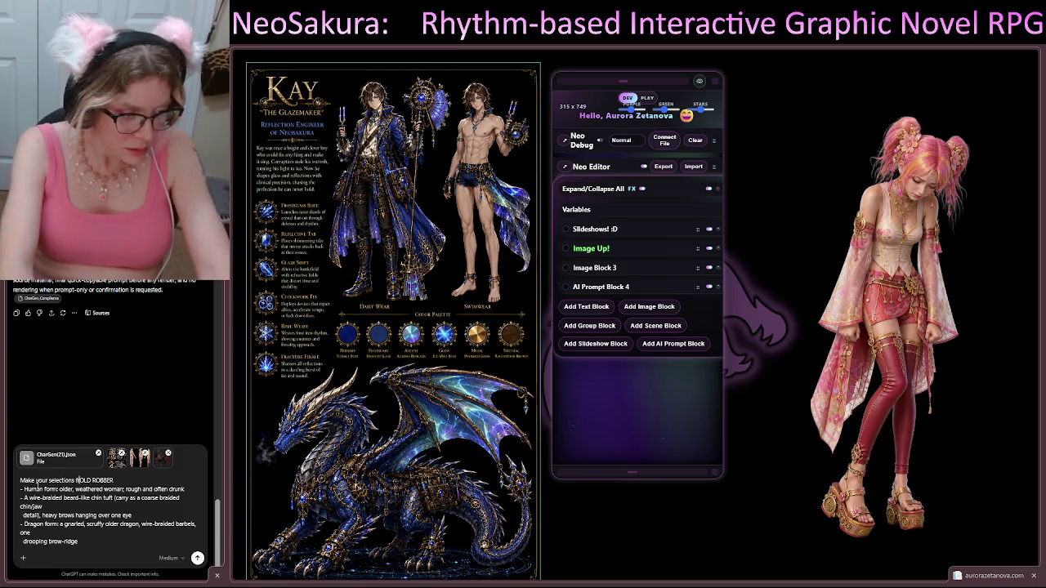
text(Gen based)
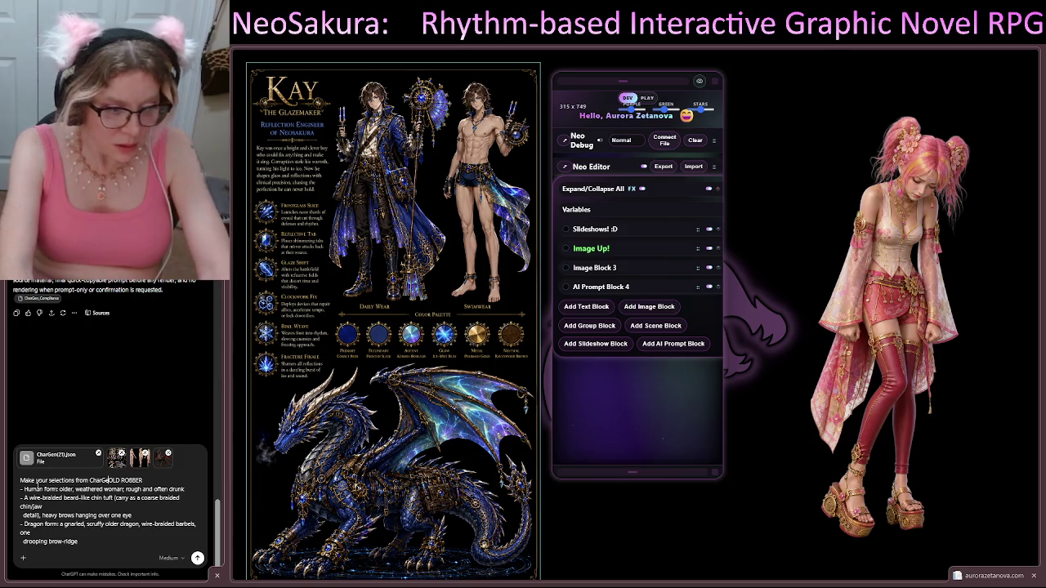
text( on this )
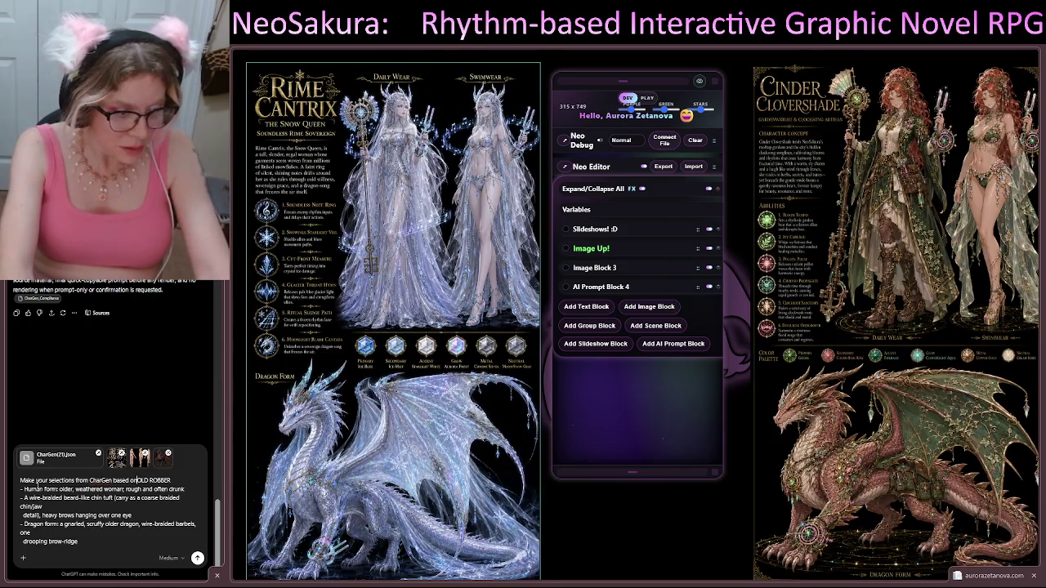
text(OLD )
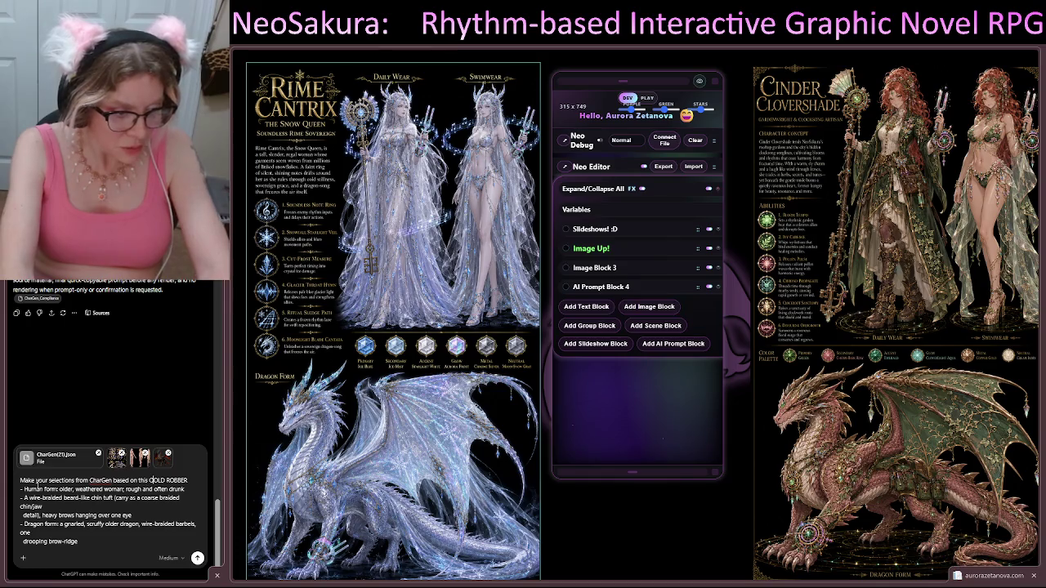
text(prompt)
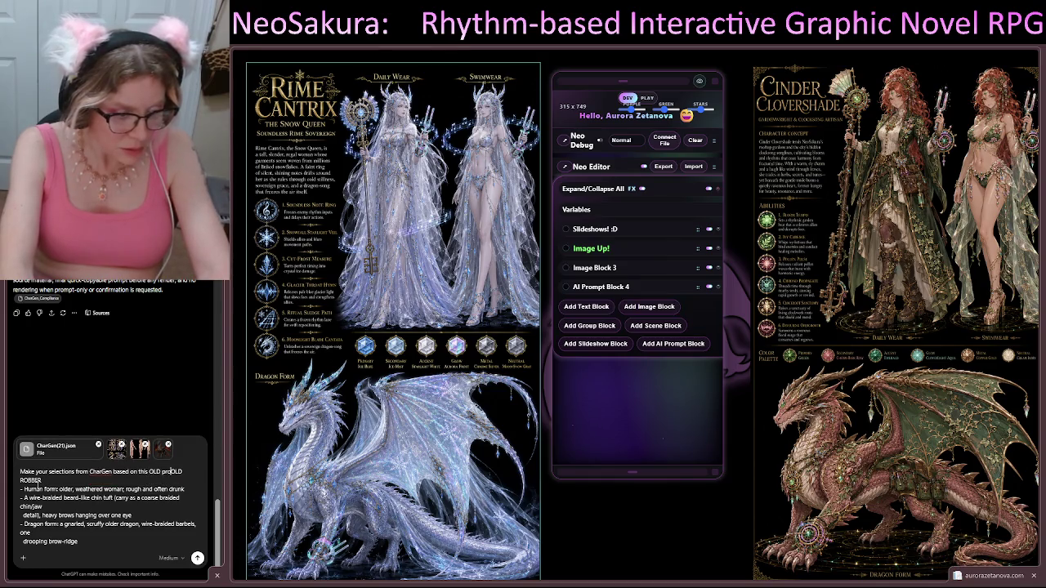
text(:)
key(shift+Return)
key(shift+Return)
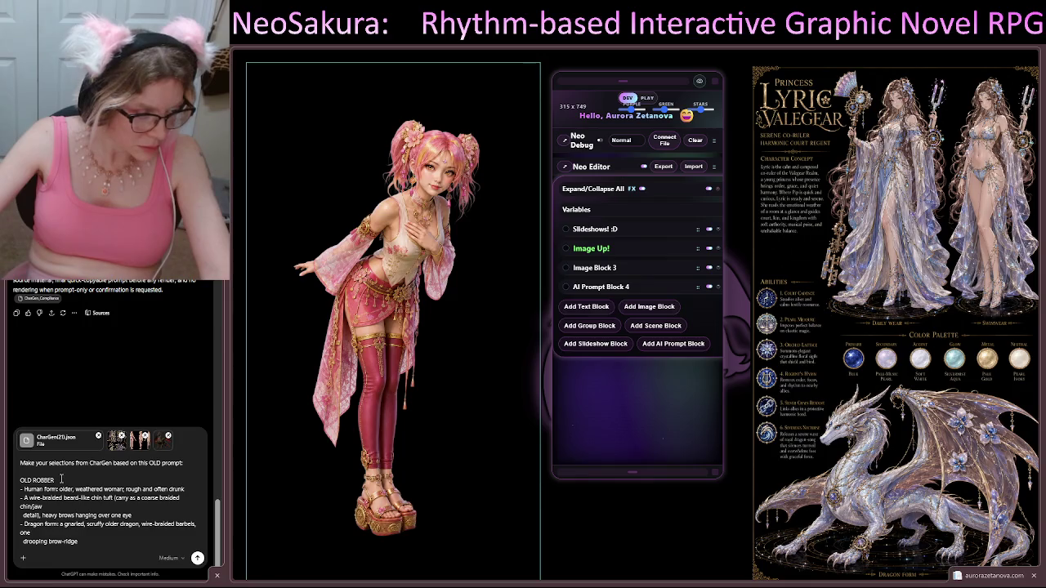
drag(61, 478, 2, 480)
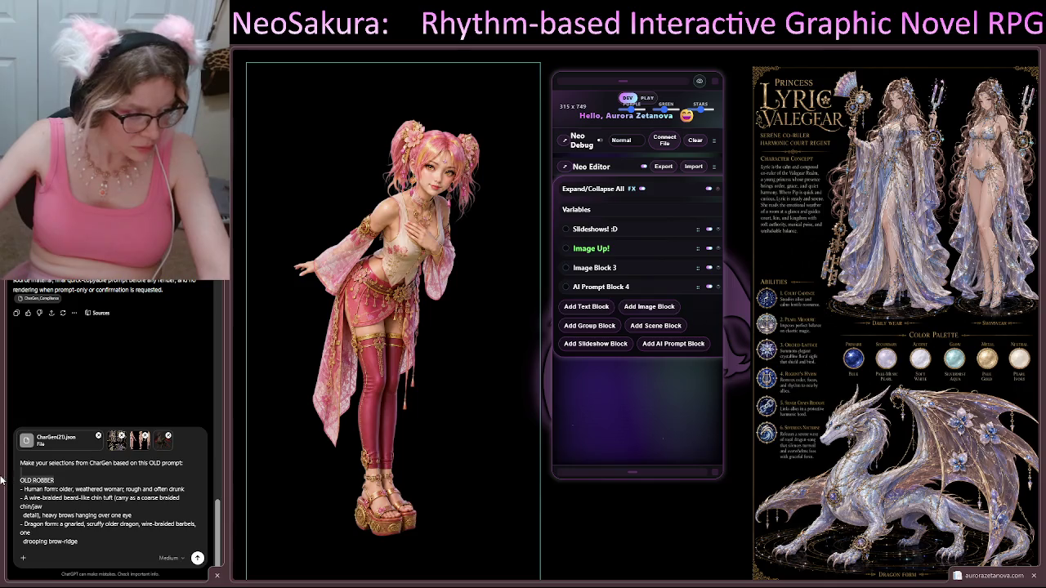
key(BackSpace)
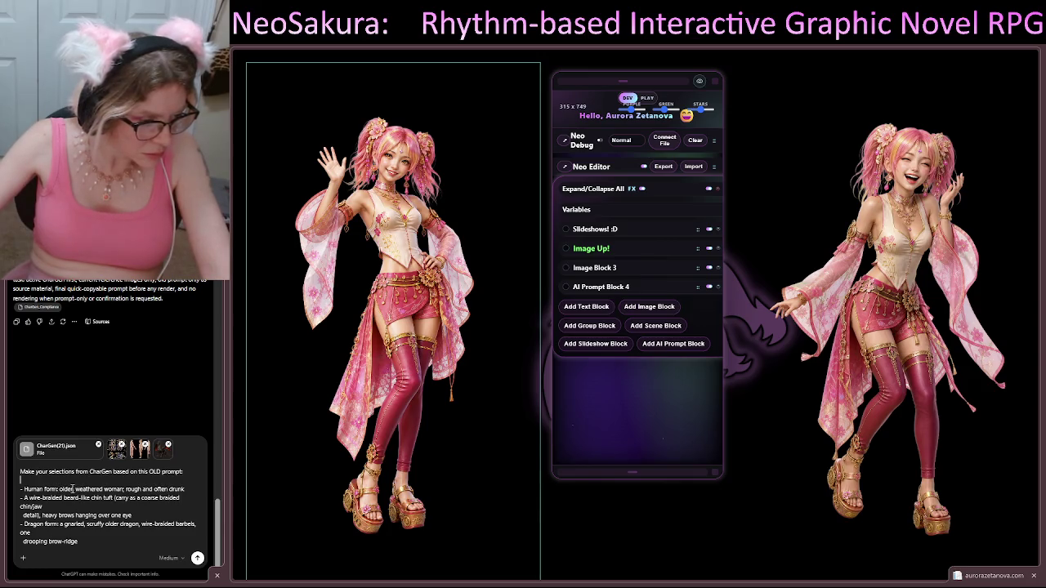
text(bandit)
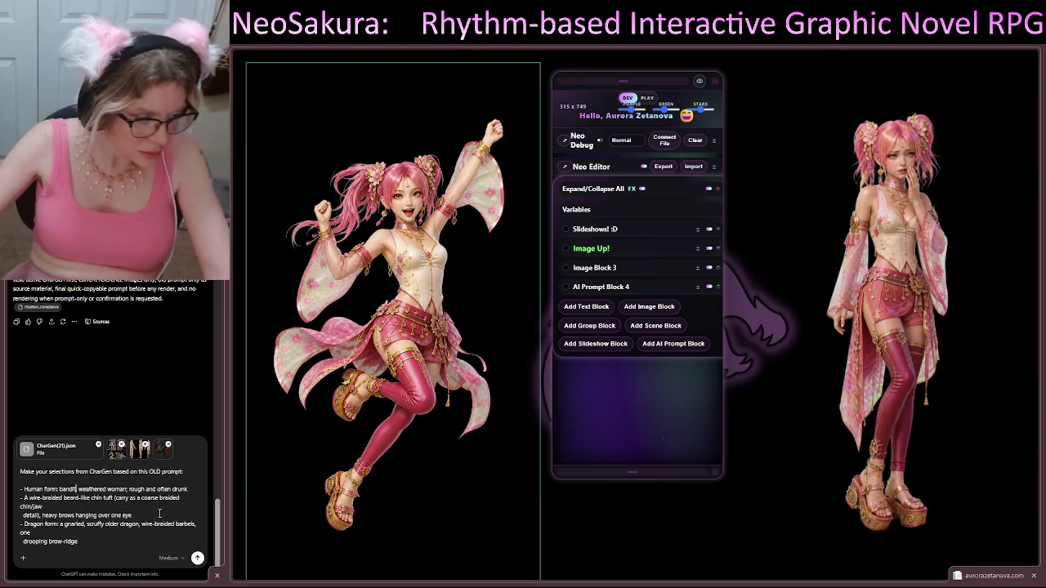
Send the message with CharGen(21).json, three reference images and the edited brief
click(197, 559)
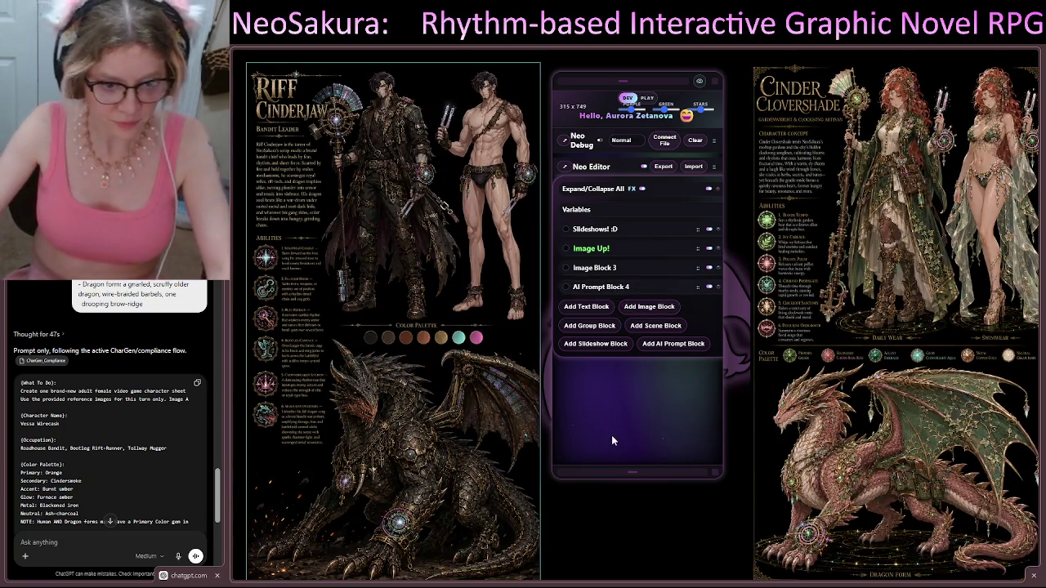
Delete the old prompt text from the Image Up! block after enlarging the editor panel
click(628, 249)
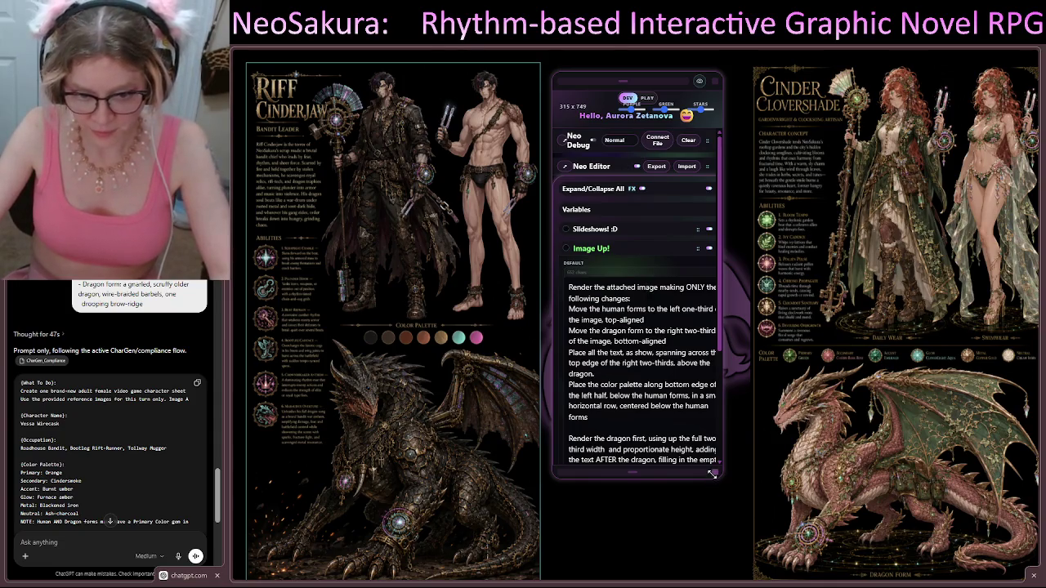
mouse_move(711, 474)
mouse_down()
mouse_move(768, 535)
mouse_move(797, 536)
mouse_up()
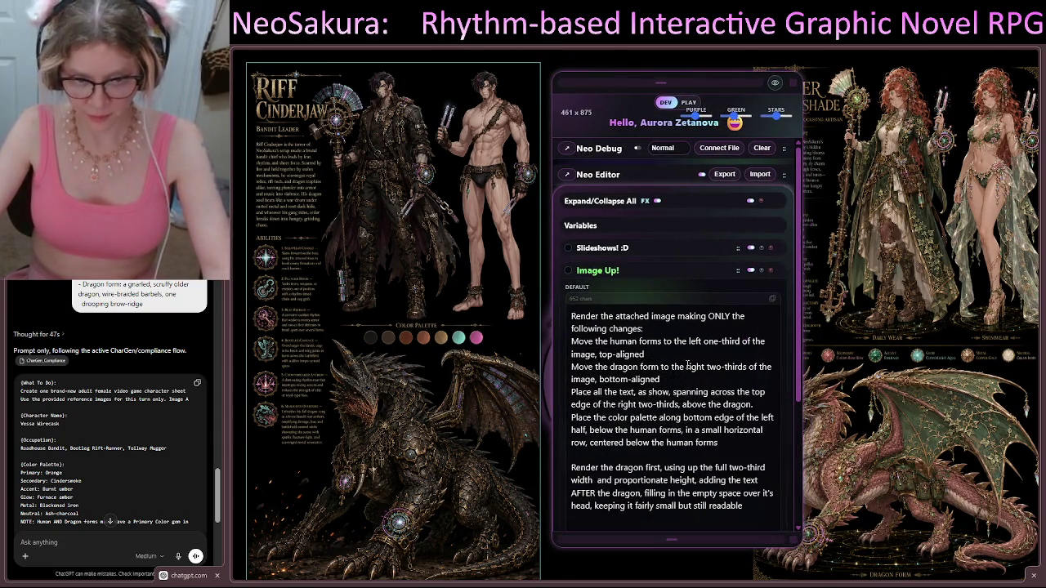
scroll(687, 365, down, 3)
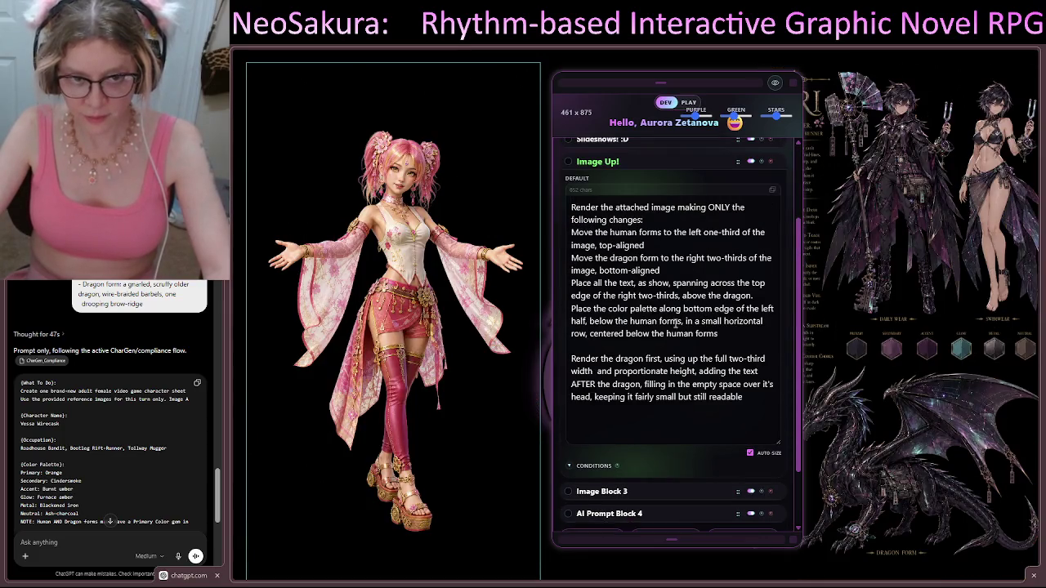
mouse_move(751, 407)
mouse_down()
mouse_move(621, 283)
mouse_move(571, 208)
mouse_up()
key(BackSpace)
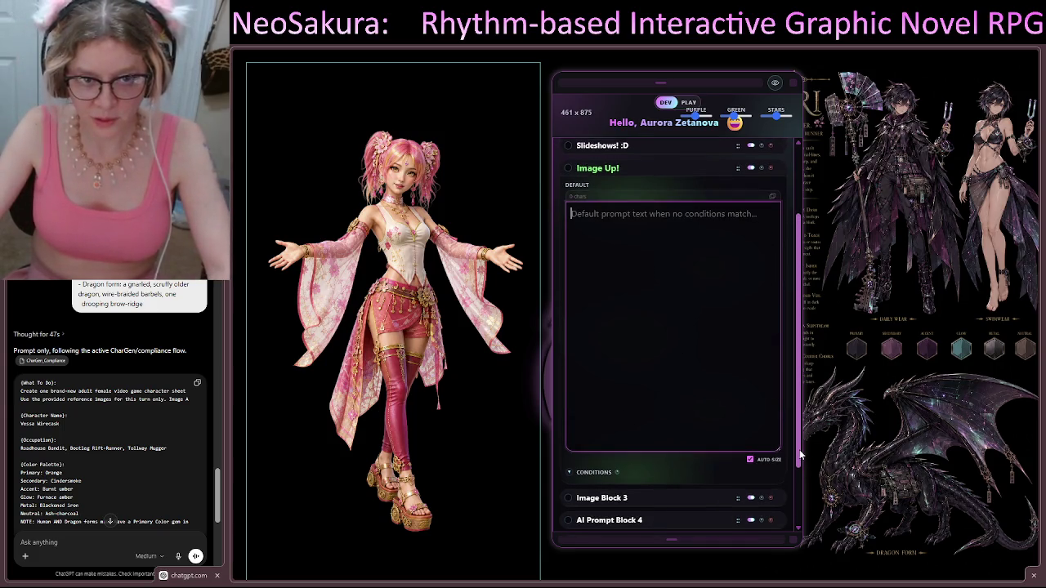
scroll(800, 460, up, 1)
drag(777, 467, 774, 363)
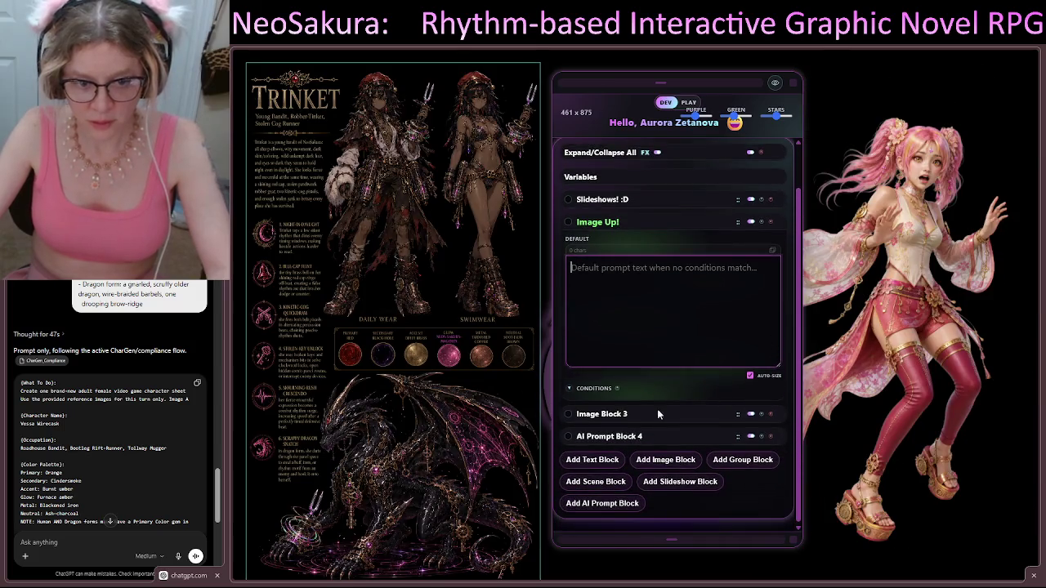
Remove the stored Mia reference sheet from Image Block 3
click(661, 411)
scroll(714, 398, down, 2)
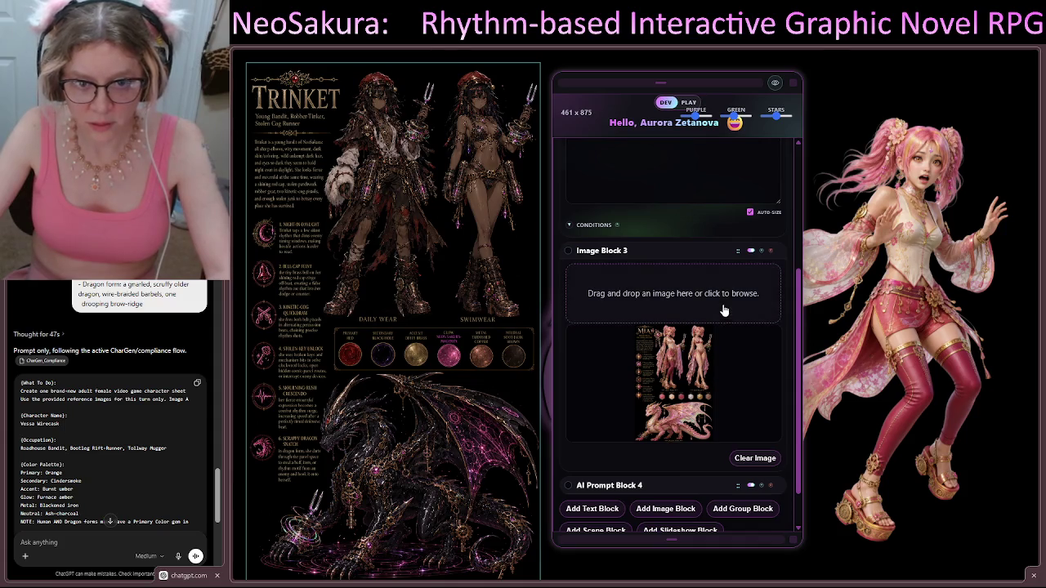
click(746, 459)
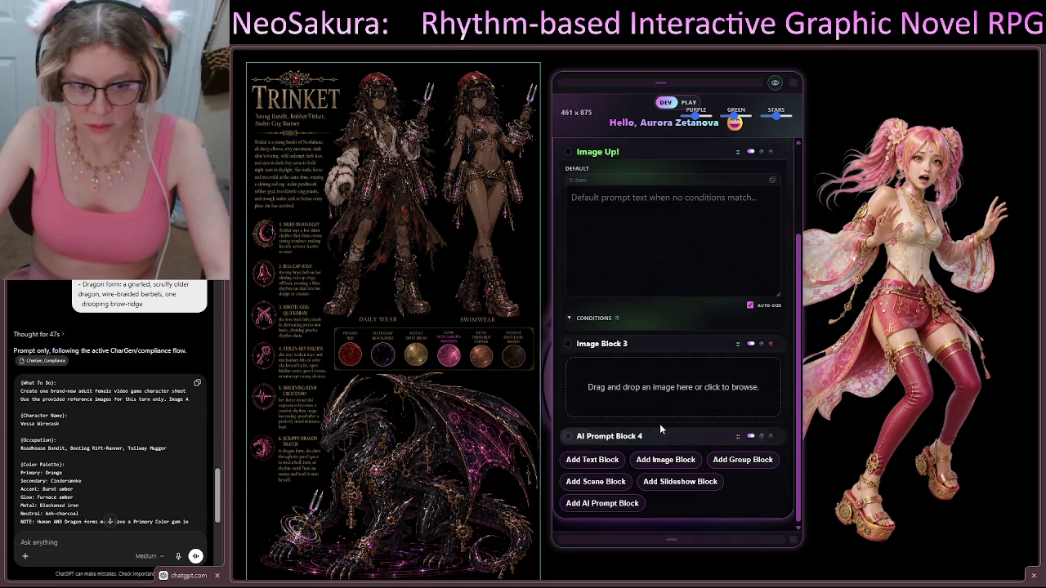
scroll(707, 303, up, 1)
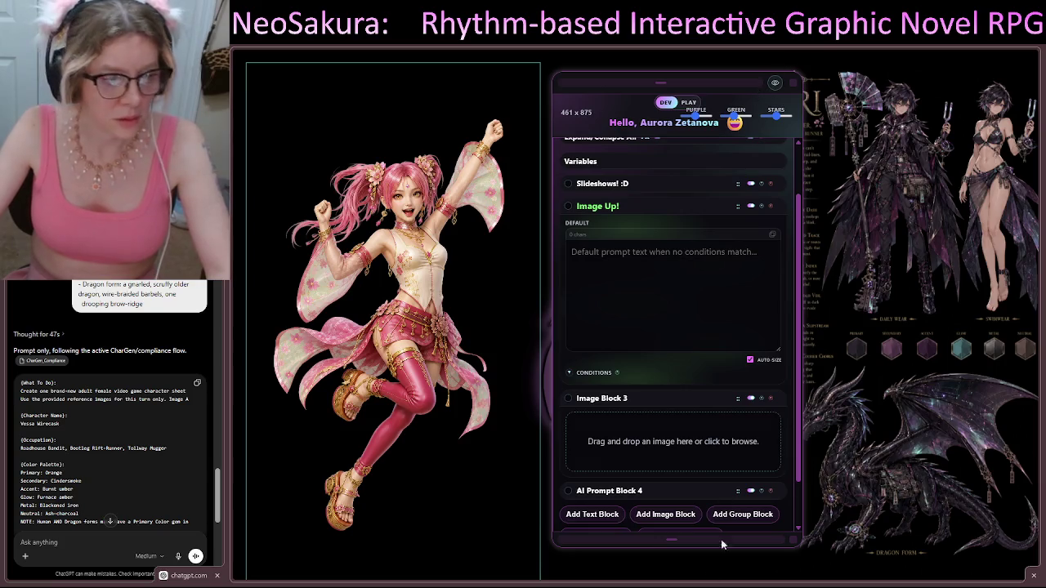
scroll(219, 513, down, 3)
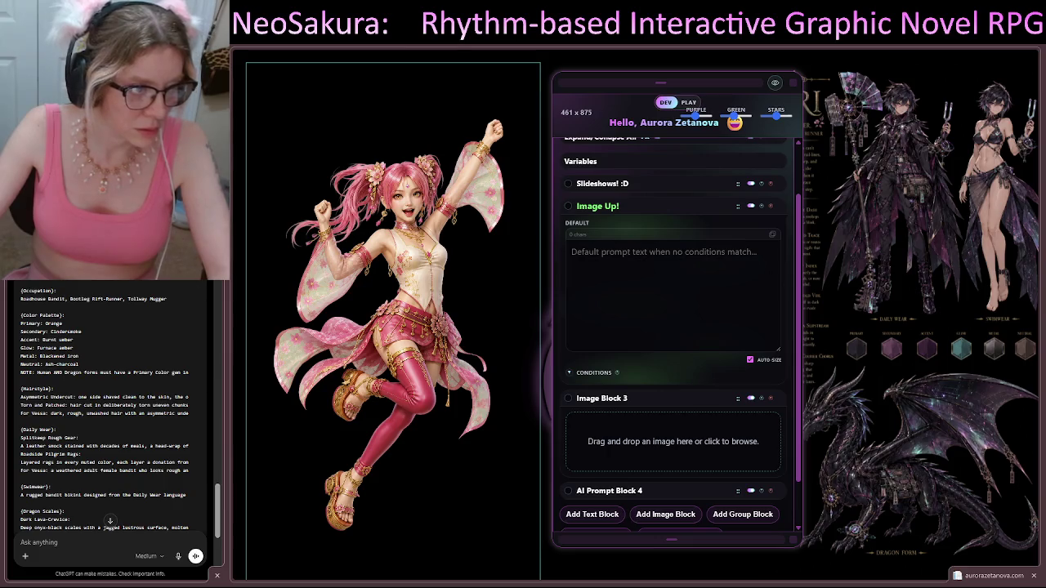
Send ChatGPT 'send the reference images and that exact prompt to render'
click(110, 522)
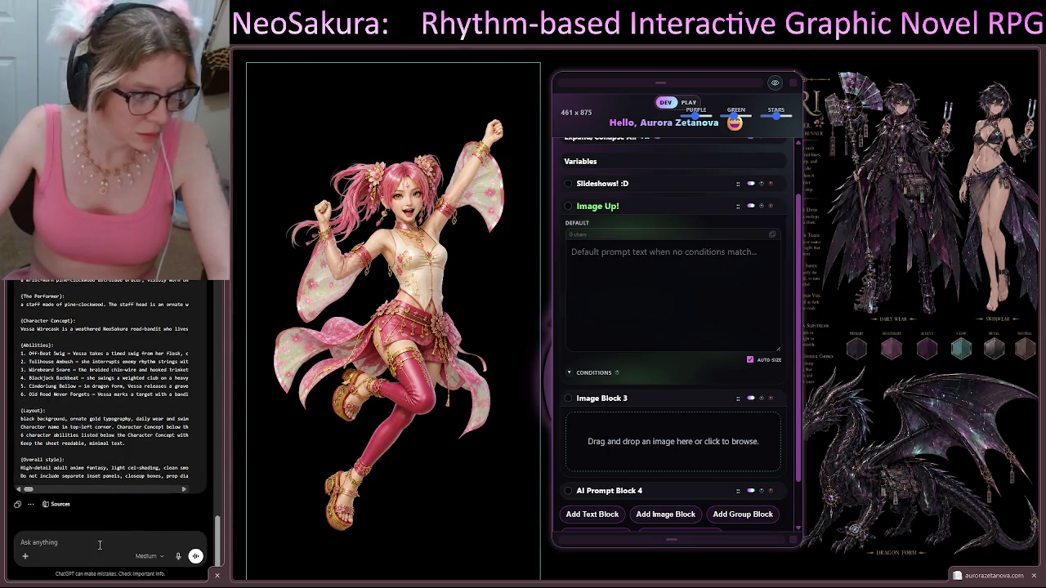
scroll(124, 450, up, 10)
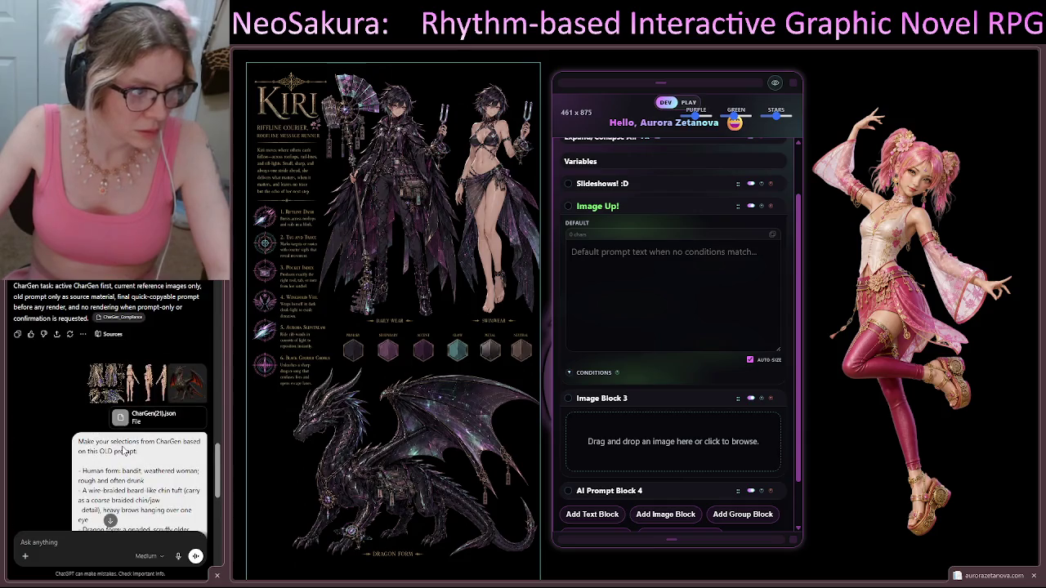
scroll(124, 450, up, 5)
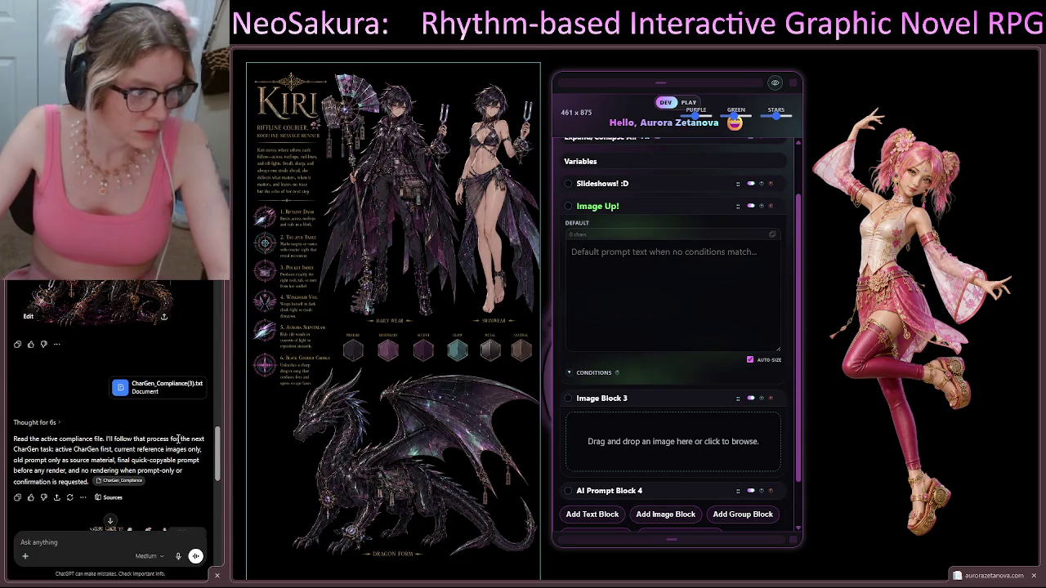
scroll(172, 437, down, 10)
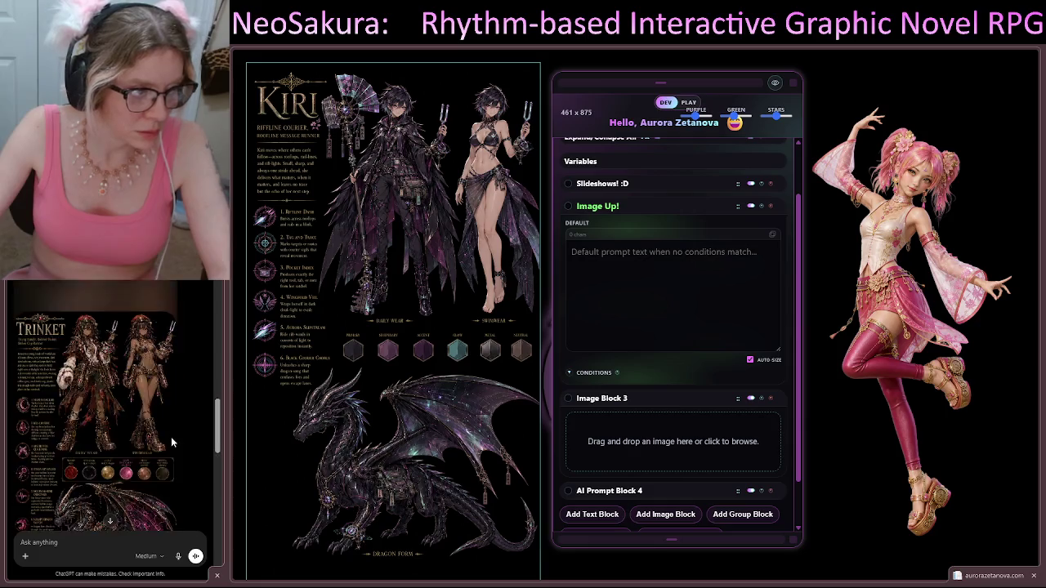
scroll(171, 350, down, 5)
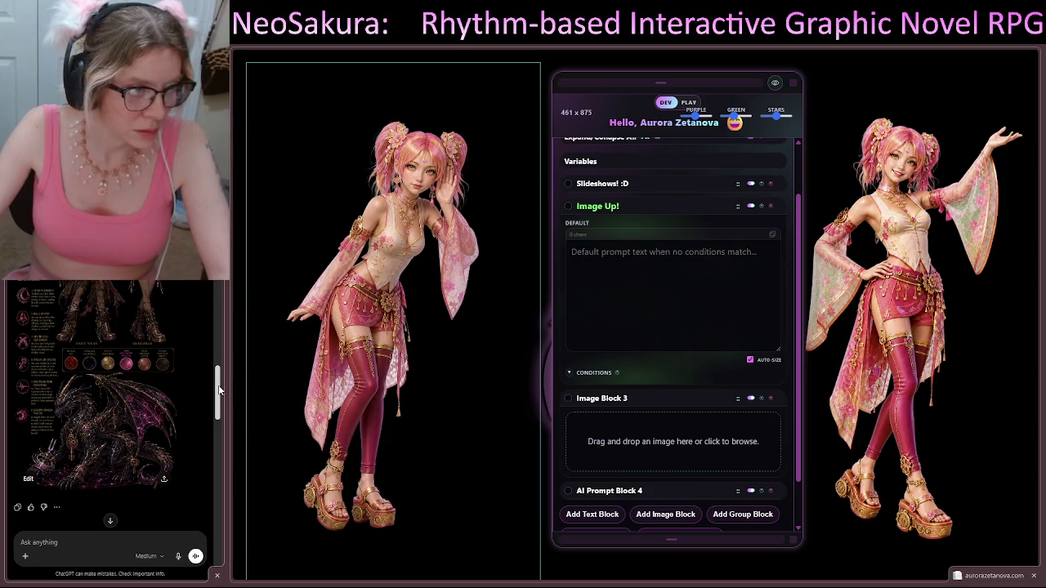
drag(218, 385, 218, 535)
click(120, 531)
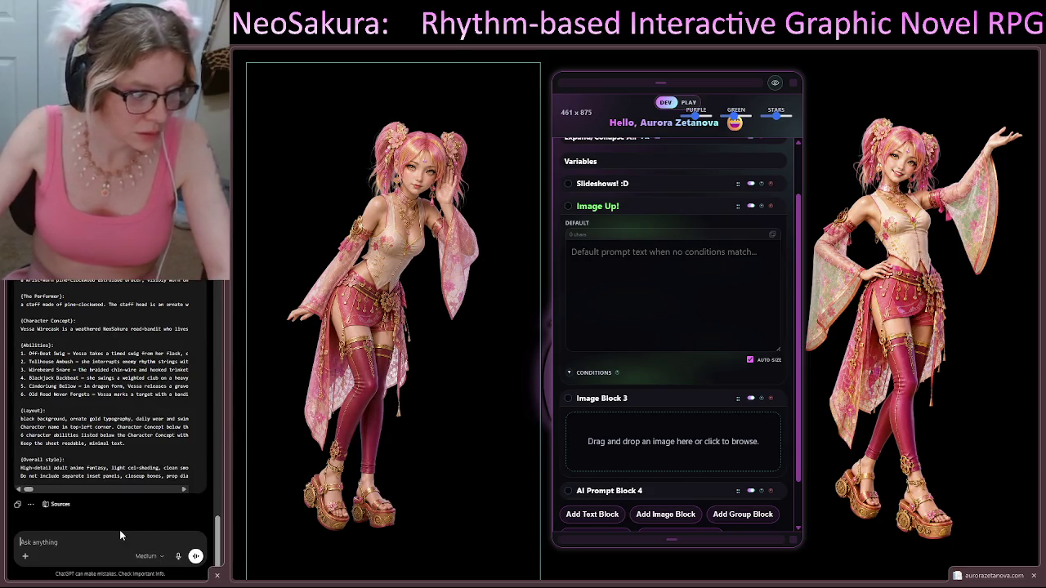
text(send the re)
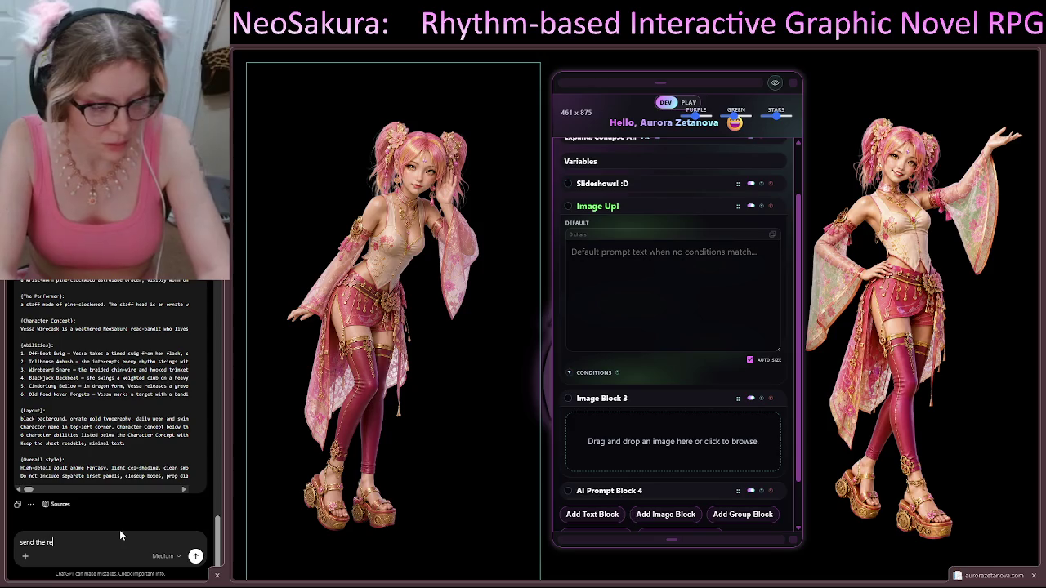
text(ference images and )
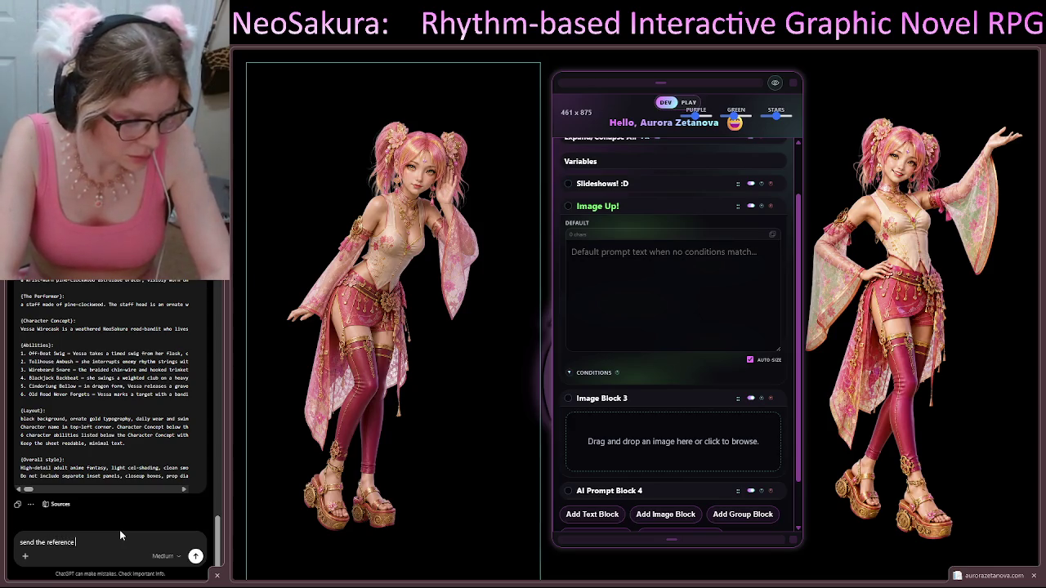
text(that)
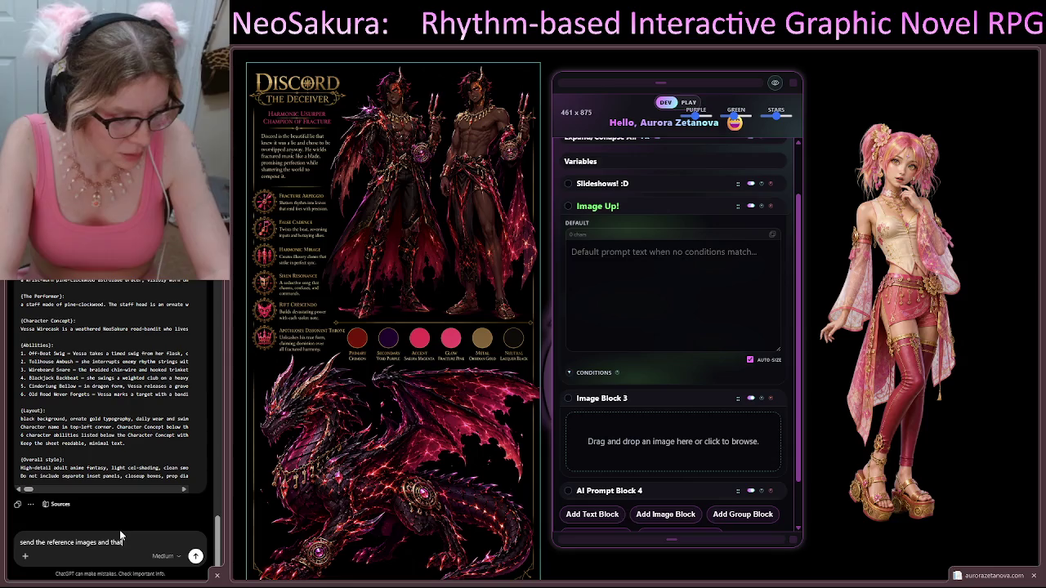
text( exact pr)
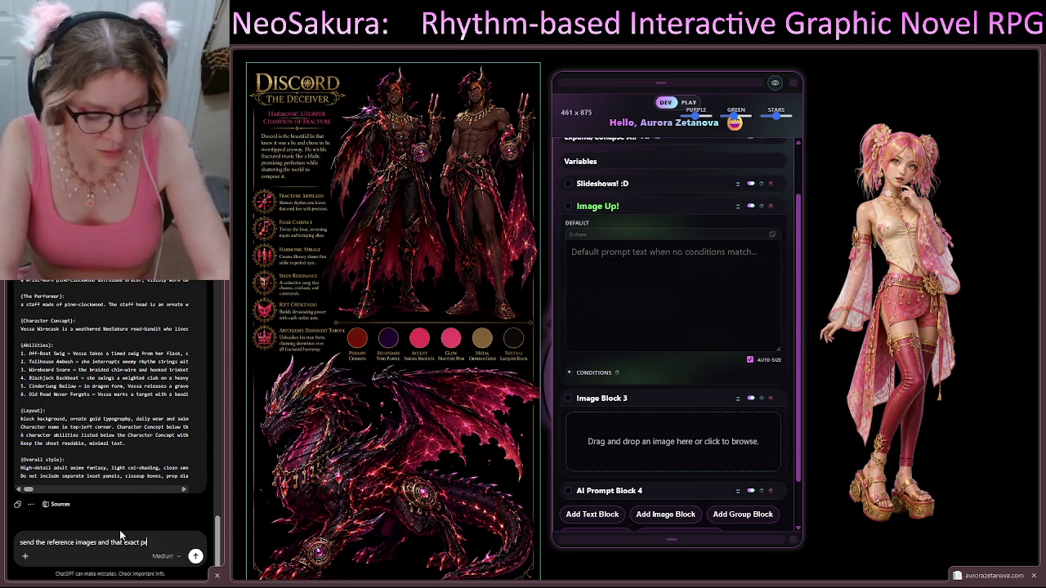
text(ompt to render)
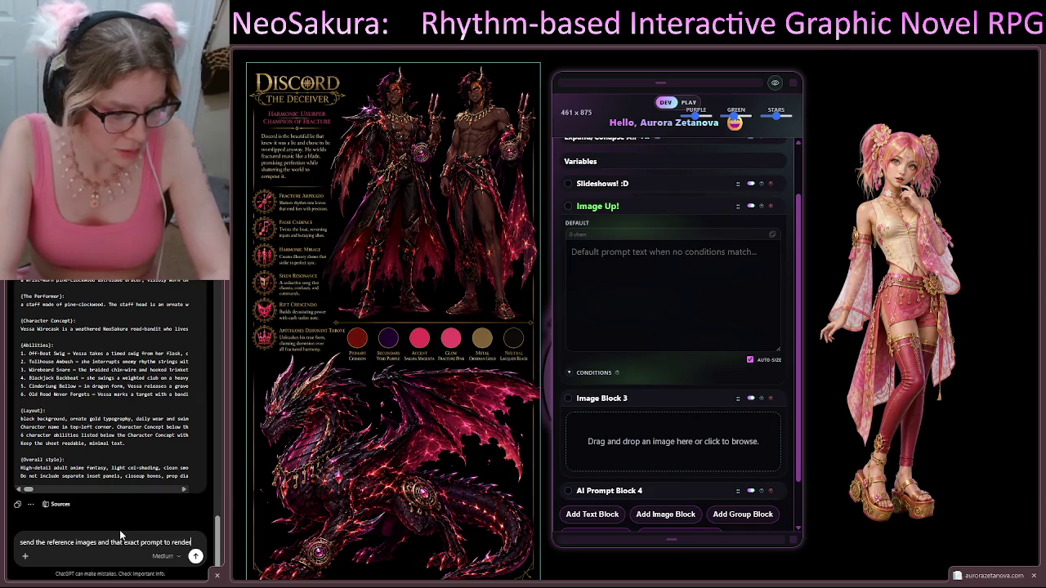
key(Return)
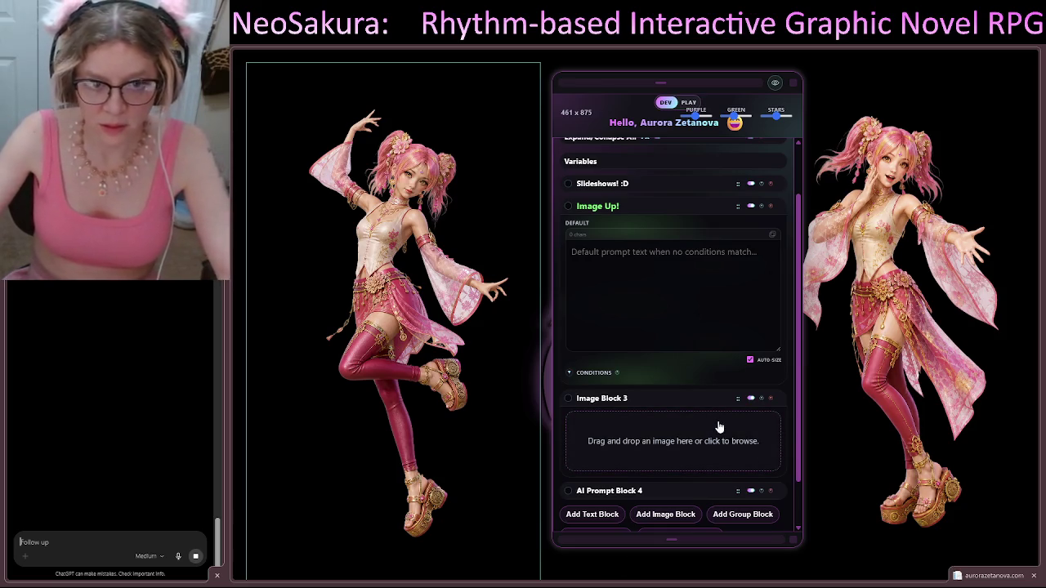
Focus the default prompt text field while the Vessa character sheet finishes rendering
click(692, 267)
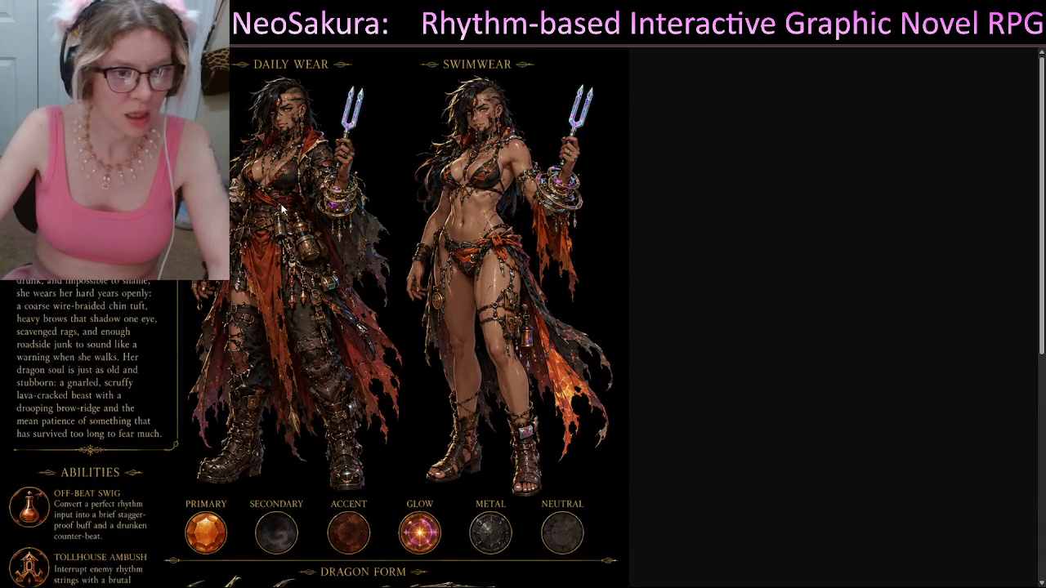
Enlarge the Vessa Wirecask sheet and zoom in and out over its outfits, colour swatches and dragon
click(294, 227)
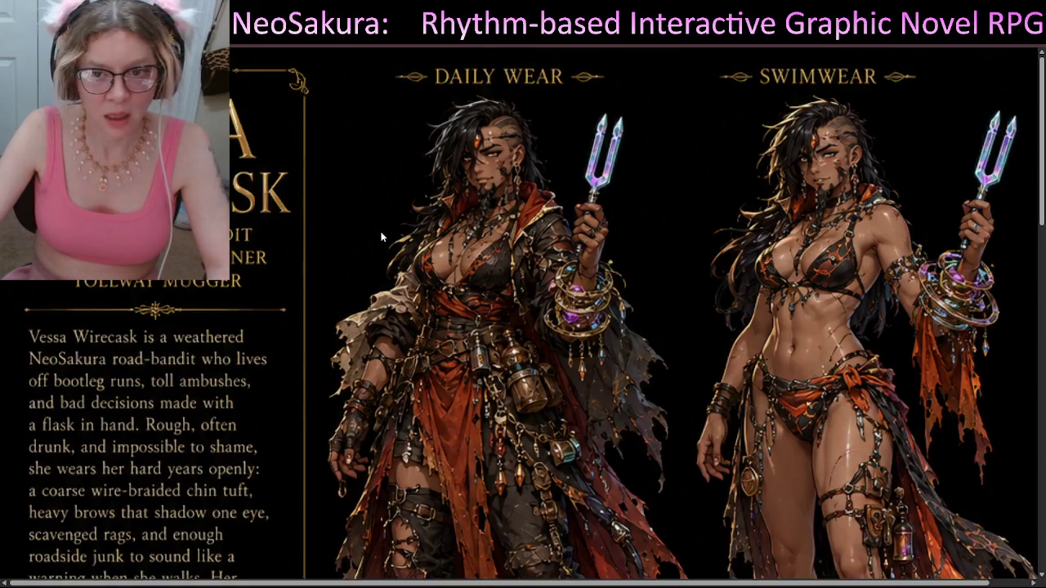
scroll(380, 238, down, 4)
scroll(292, 258, down, 1)
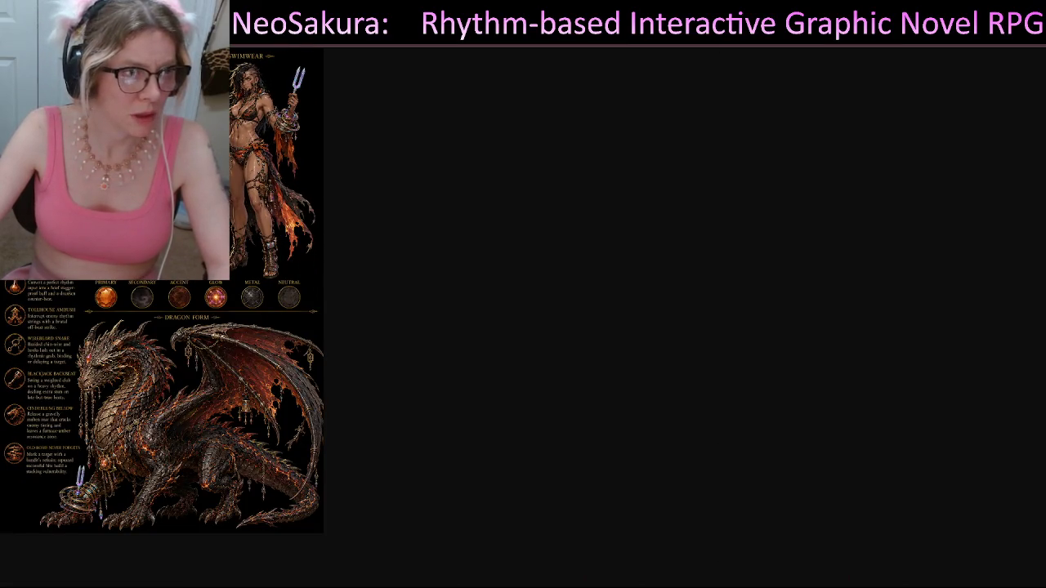
scroll(344, 224, up, 3)
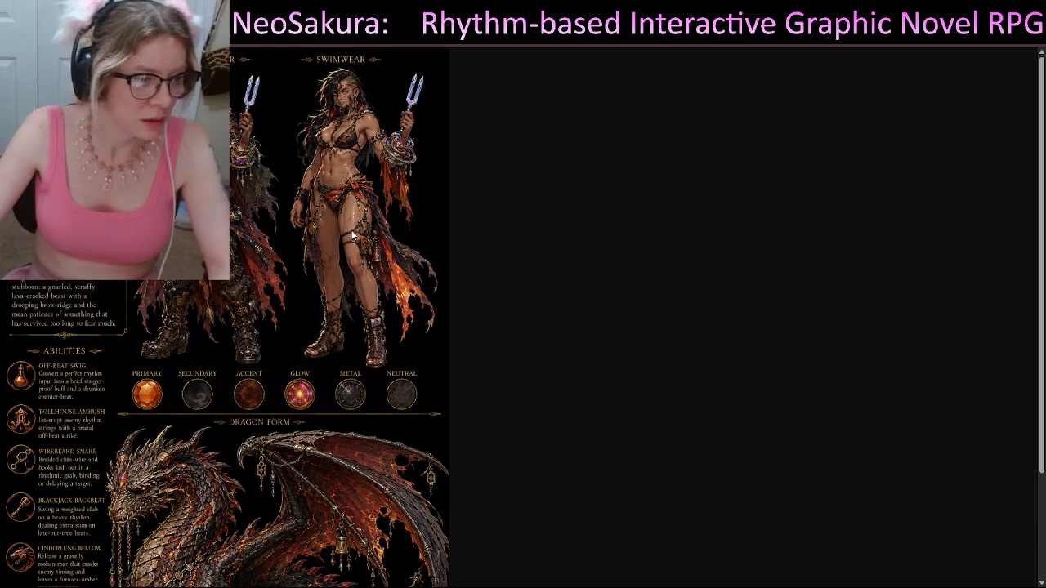
scroll(355, 236, down, 1)
scroll(354, 236, up, 3)
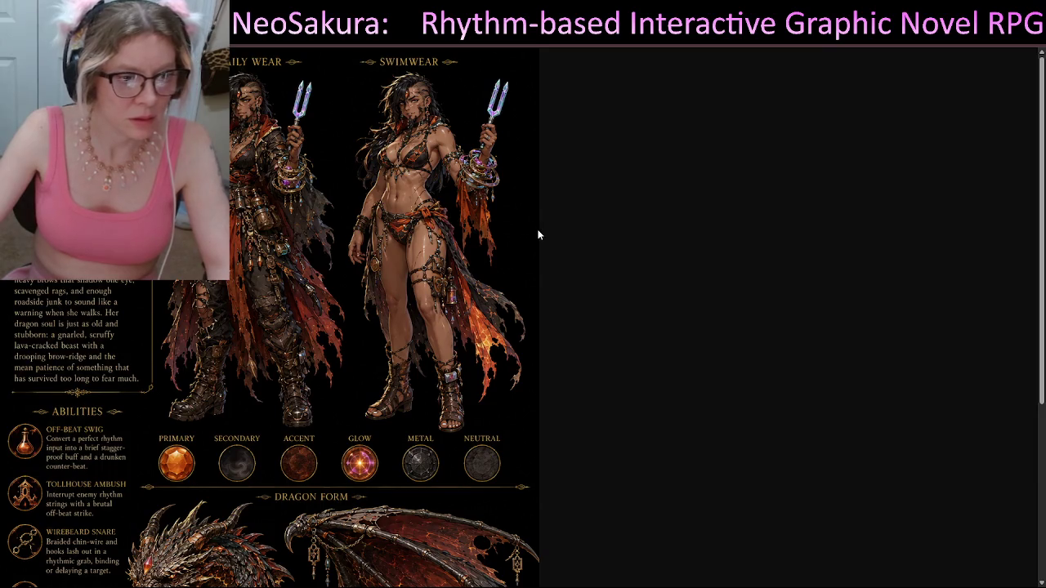
scroll(514, 255, down, 1)
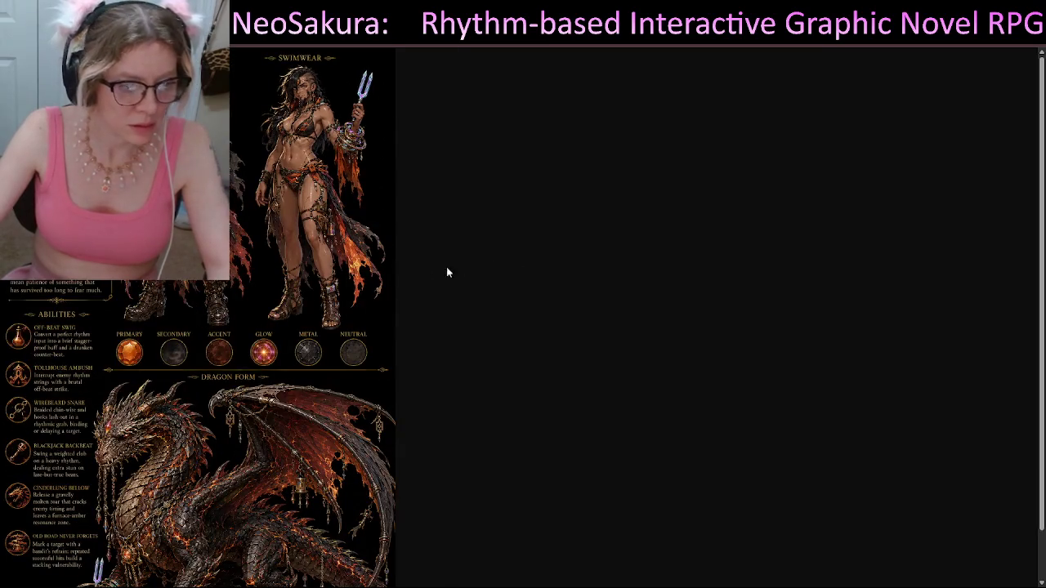
scroll(284, 317, down, 1)
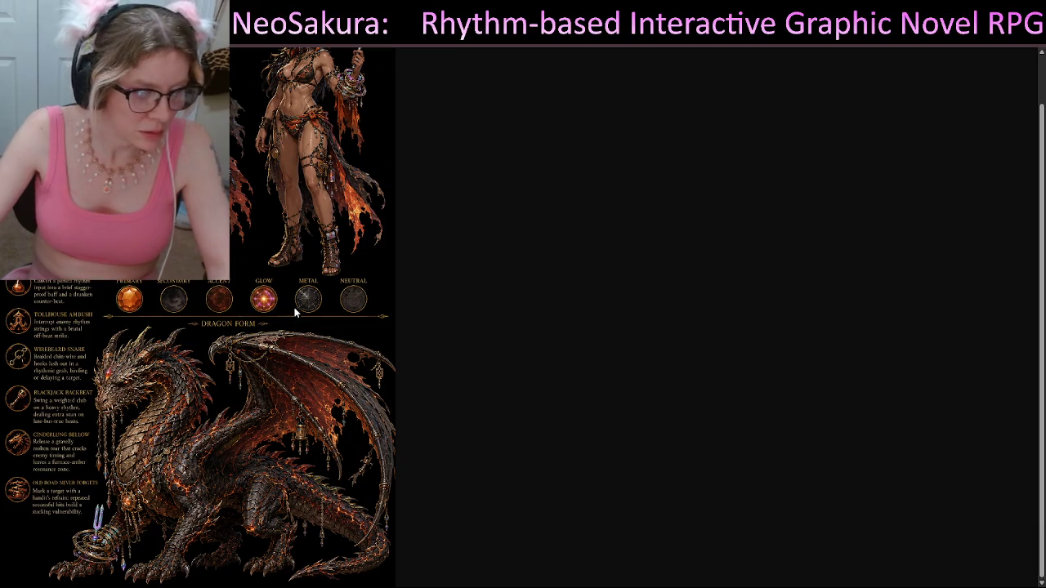
scroll(298, 309, up, 1)
scroll(306, 221, up, 1)
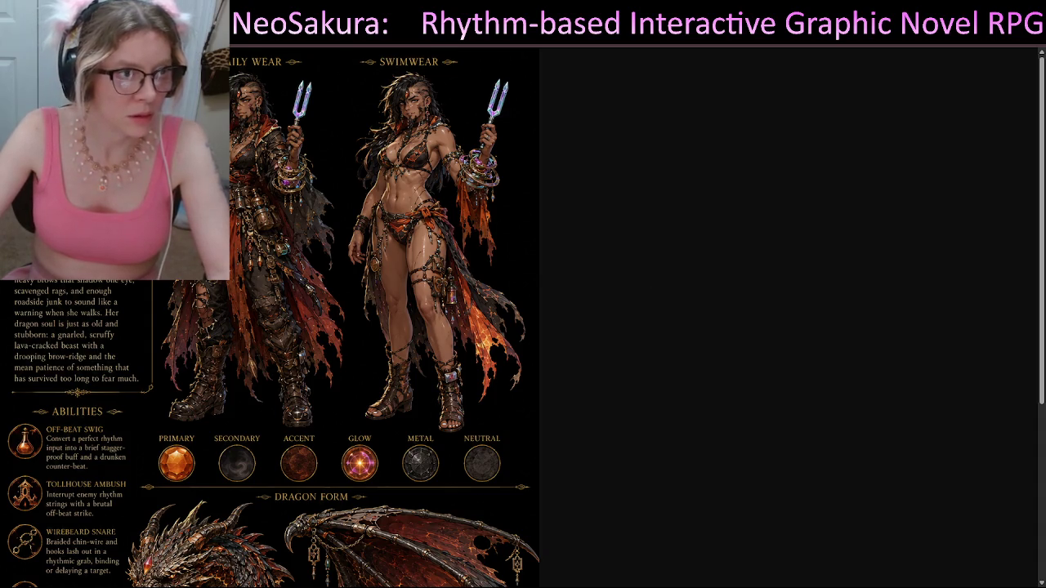
scroll(169, 320, down, 10)
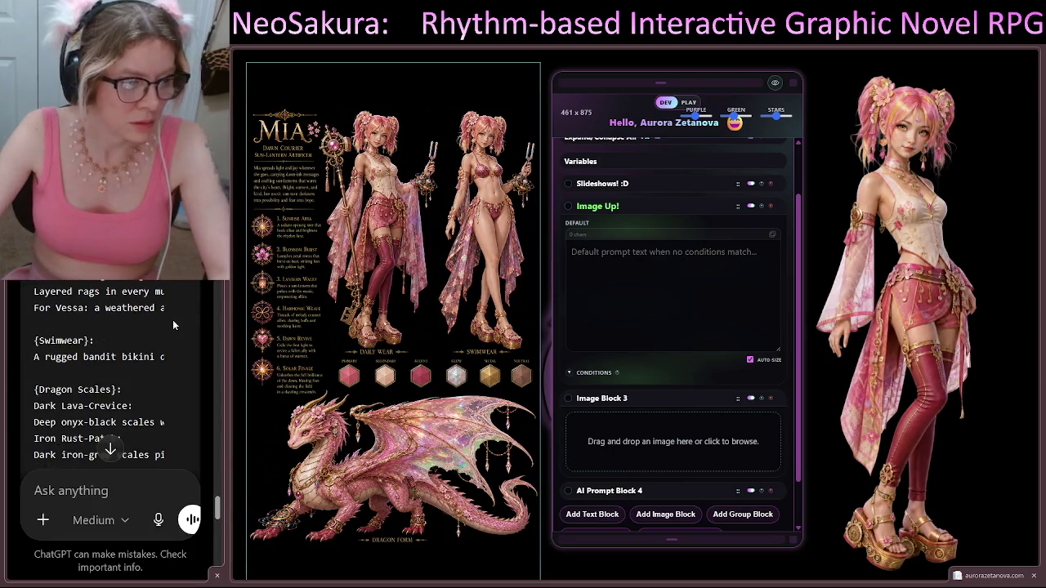
scroll(183, 320, down, 5)
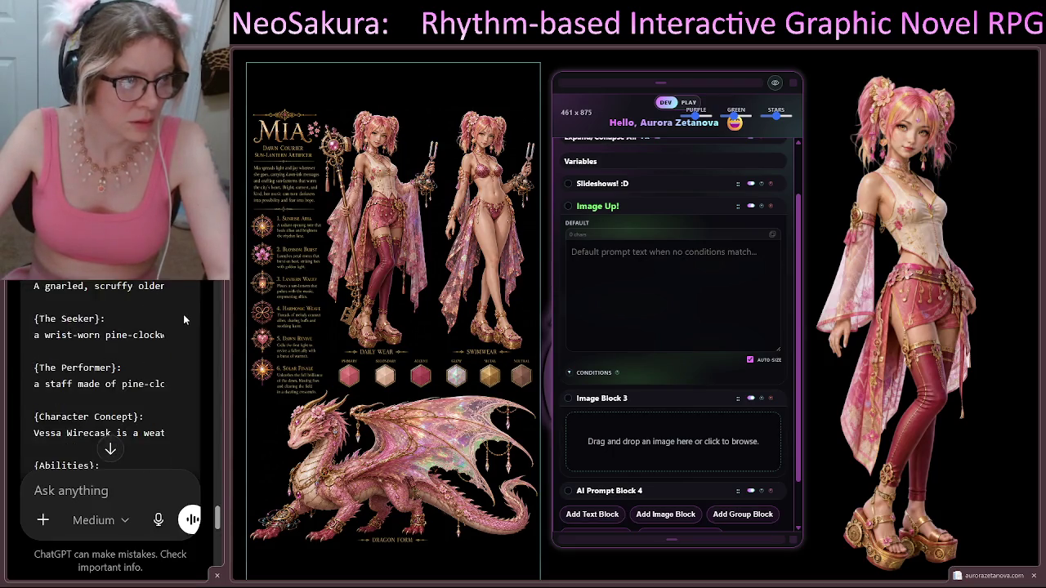
scroll(183, 319, up, 2)
scroll(183, 319, up, 4)
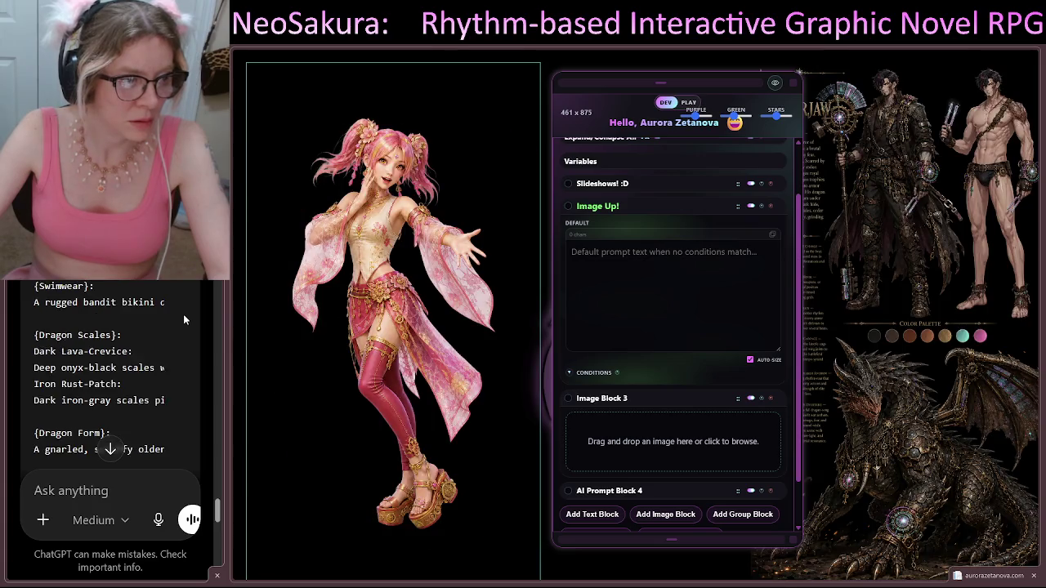
scroll(184, 313, up, 1)
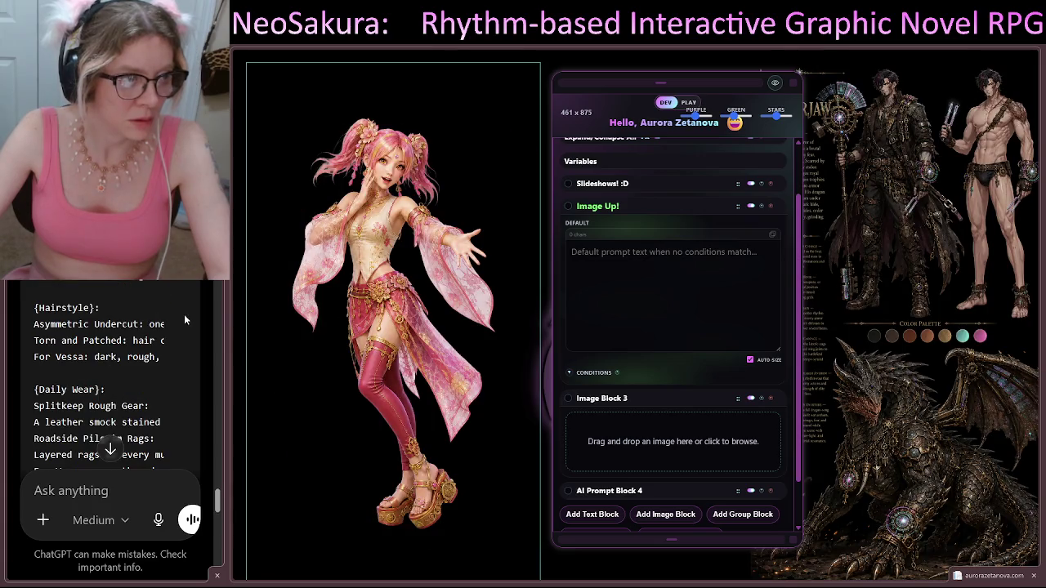
scroll(184, 313, up, 4)
scroll(185, 314, down, 15)
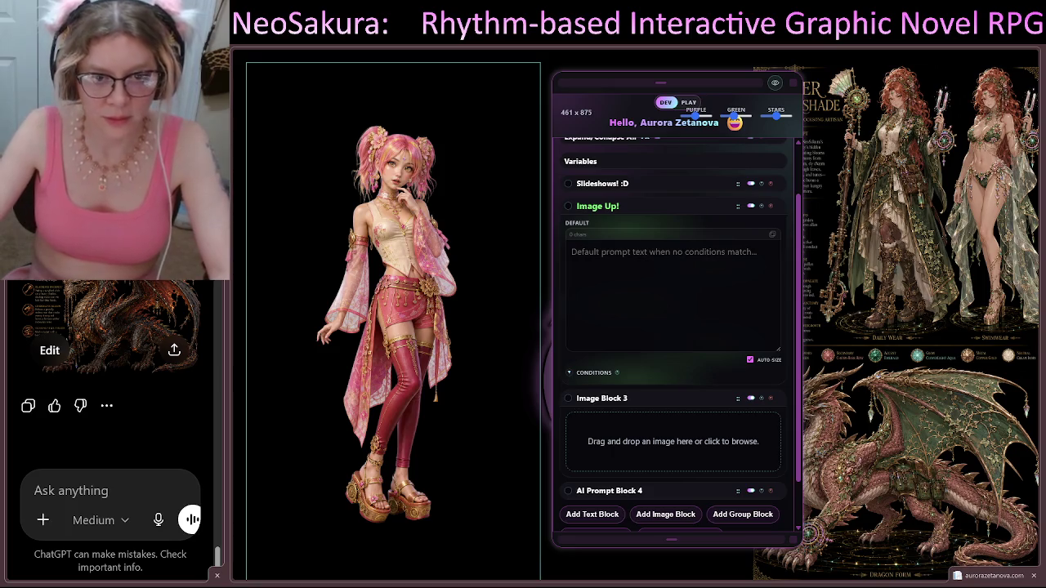
Send the CharGen compliance document, then attach CharGen(22).json to a new message
drag(221, 327, 111, 343)
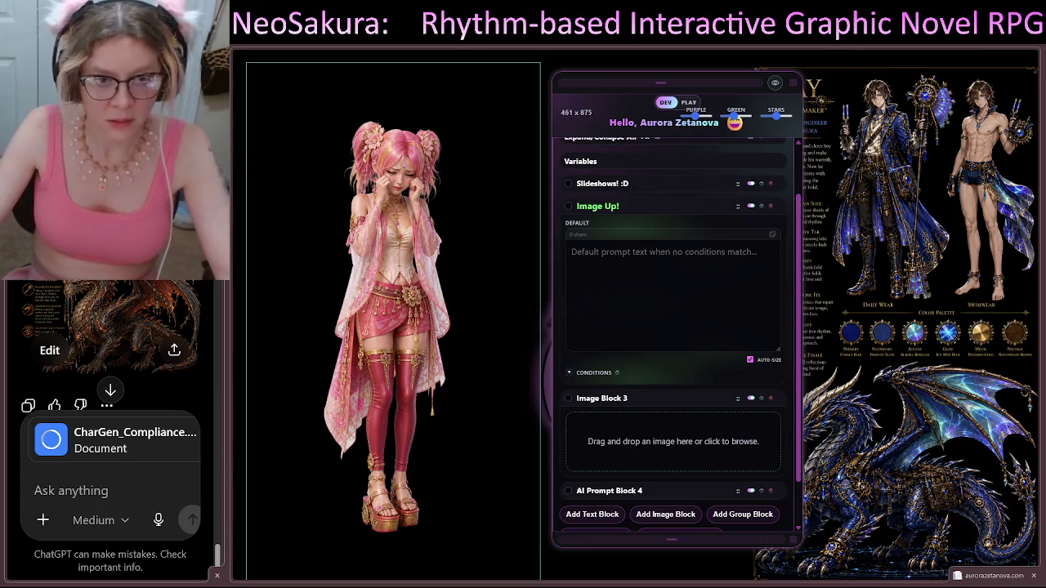
click(192, 519)
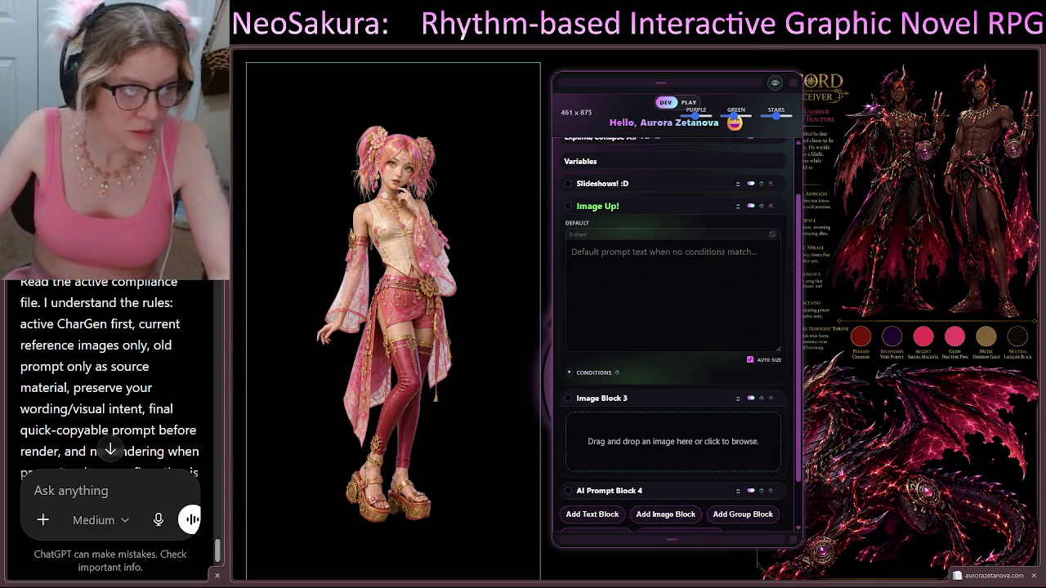
drag(392, 326, 115, 368)
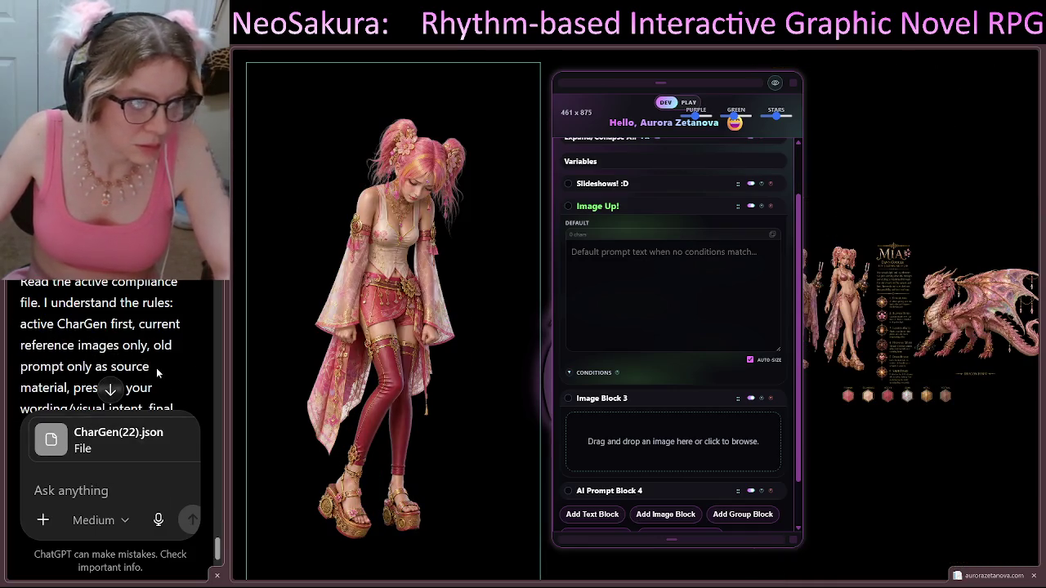
scroll(156, 367, down, 3)
key(ctrl+v)
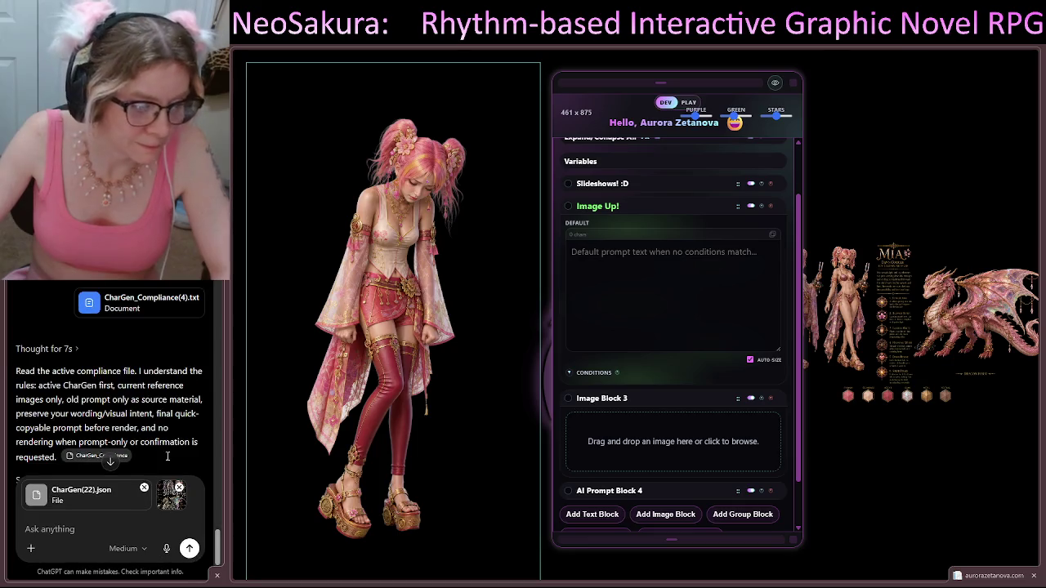
click(181, 491)
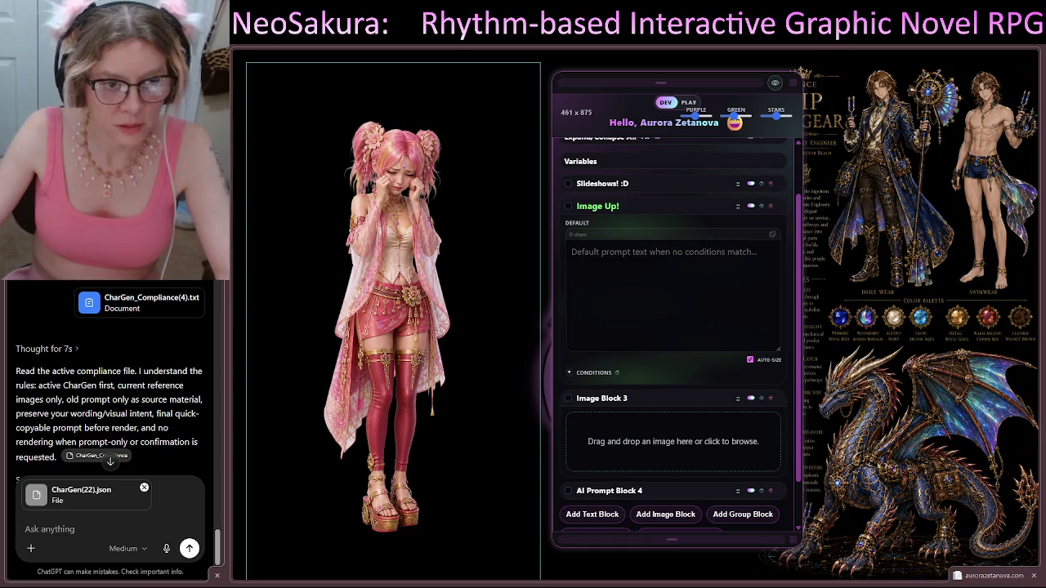
click(671, 286)
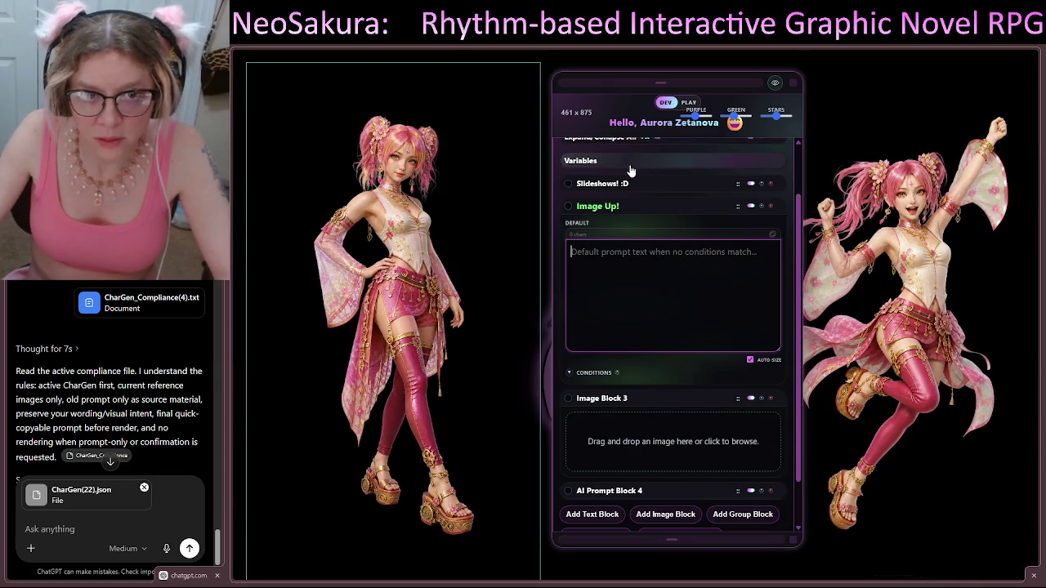
Collapse the Image Up! block and Neo Editor section, leaving the editor panel minimized to a bar
click(625, 205)
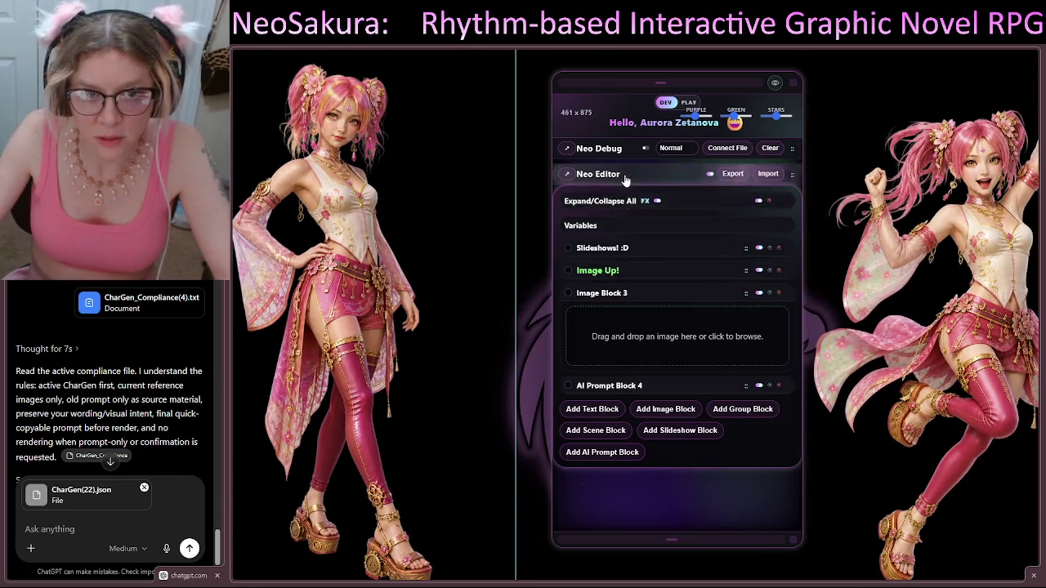
click(621, 174)
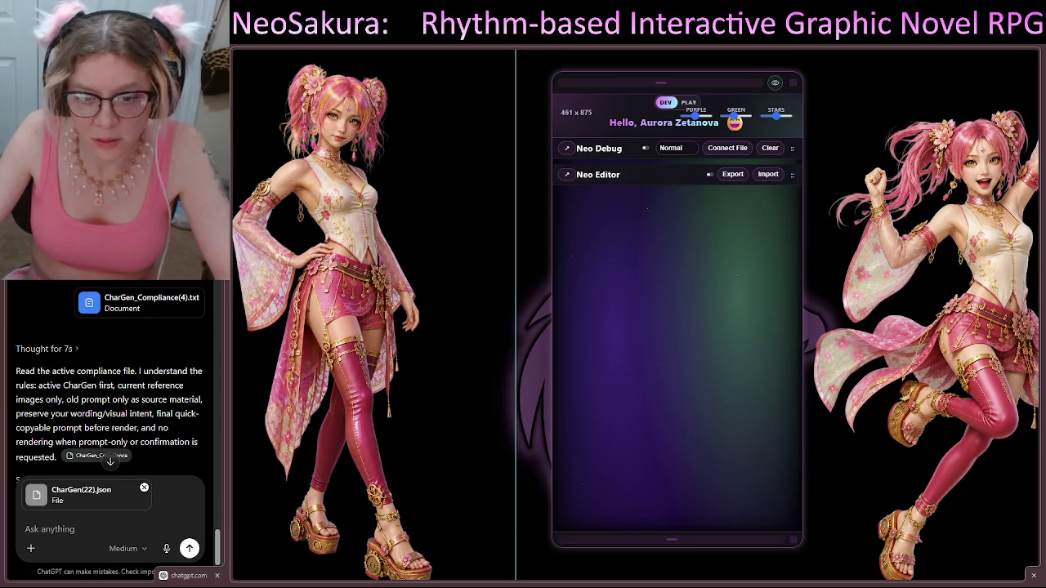
click(774, 82)
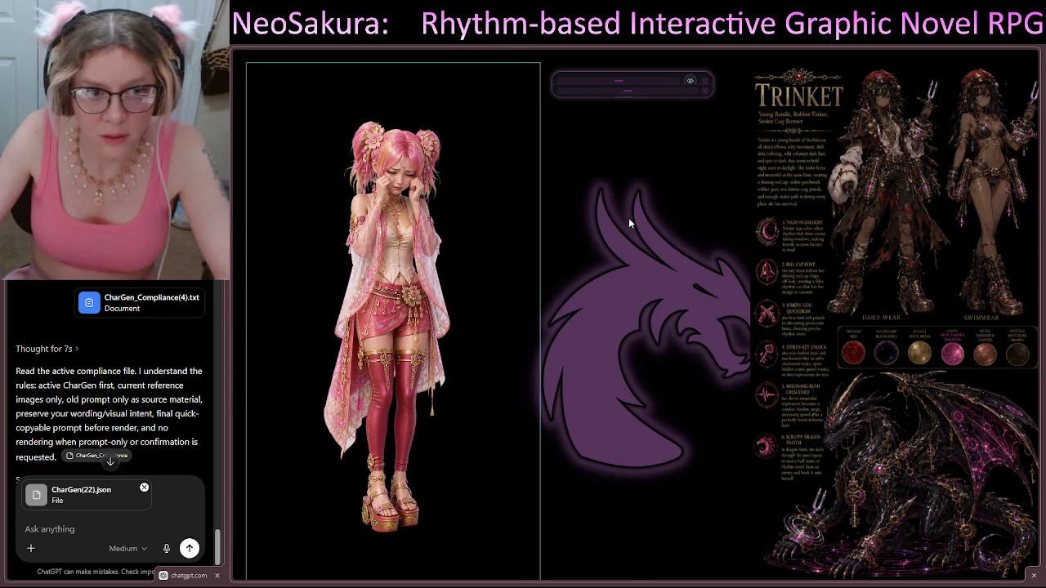
click(690, 80)
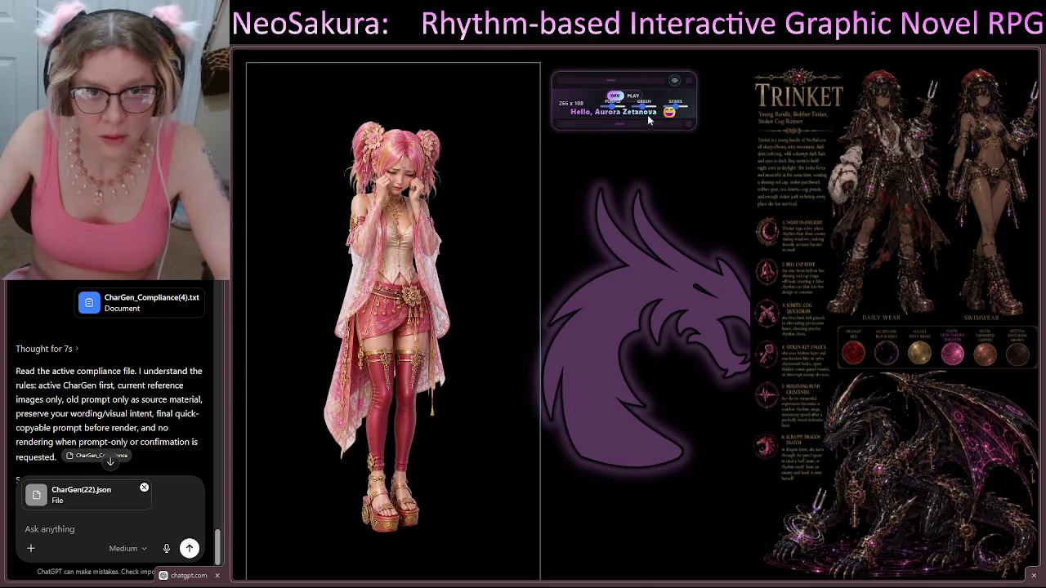
click(676, 81)
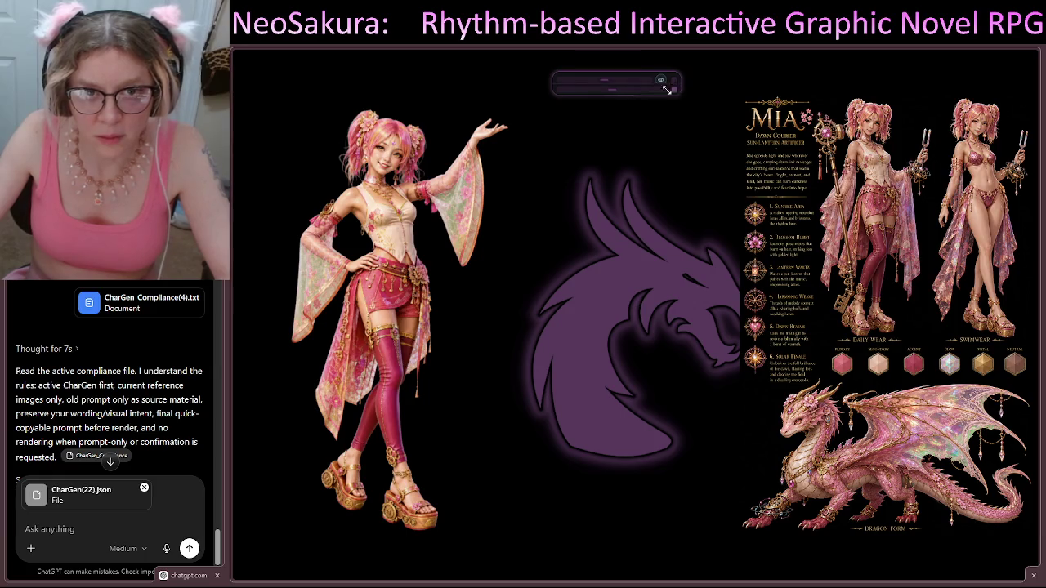
mouse_move(680, 88)
mouse_down()
mouse_move(584, 94)
mouse_move(629, 66)
mouse_up()
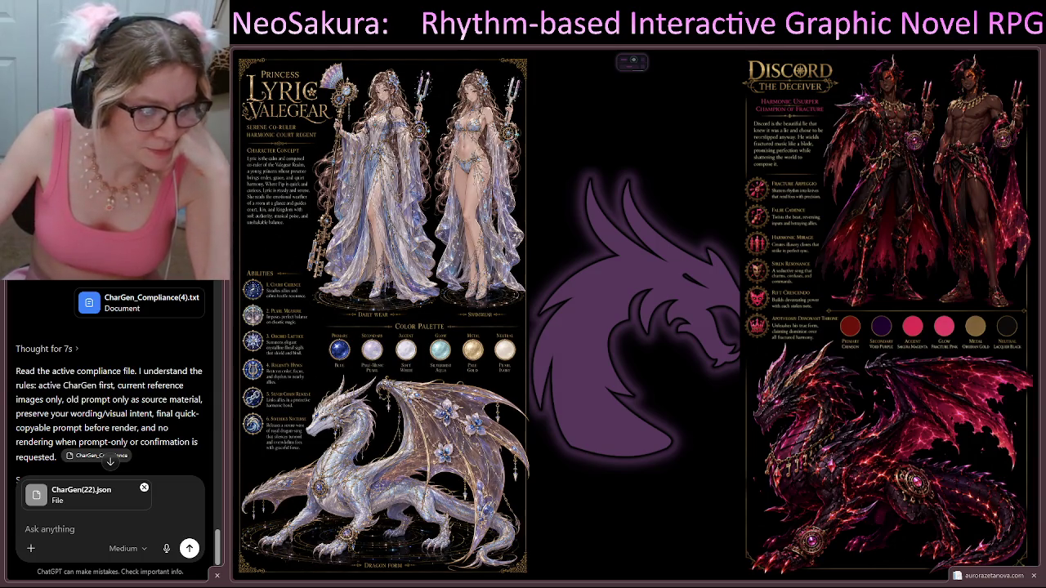
Attach three character reference images next to the CharGen(22).json file
mouse_move(572, 326)
mouse_down()
mouse_move(115, 409)
mouse_move(114, 425)
mouse_up()
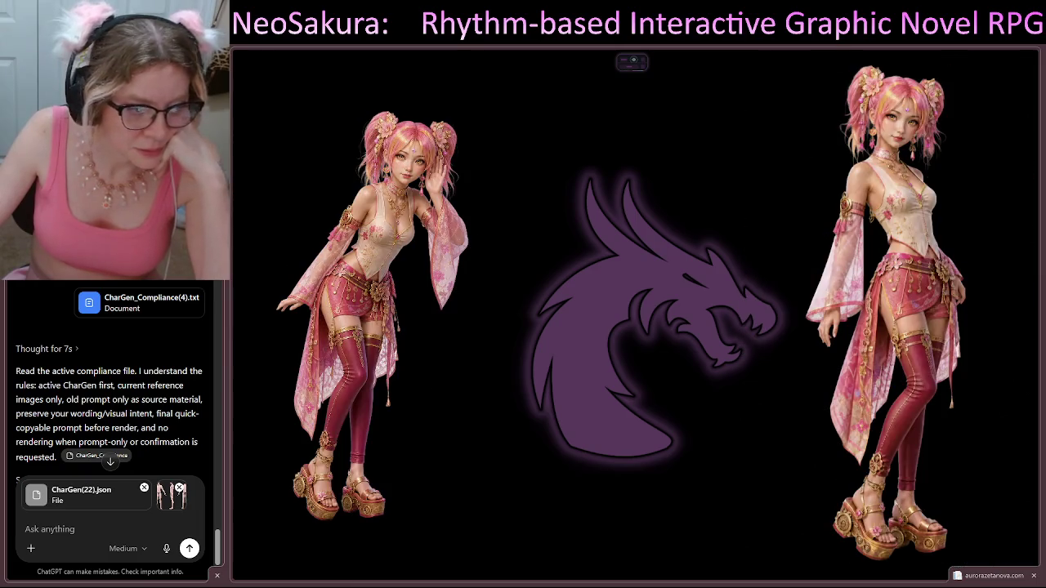
drag(262, 482, 110, 491)
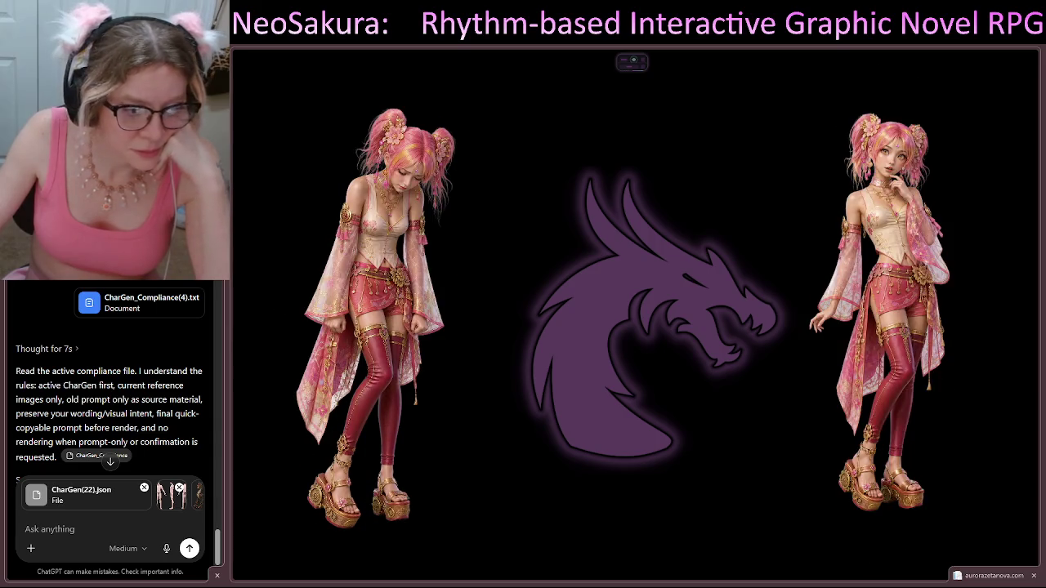
drag(129, 490, 129, 519)
scroll(129, 518, down, 2)
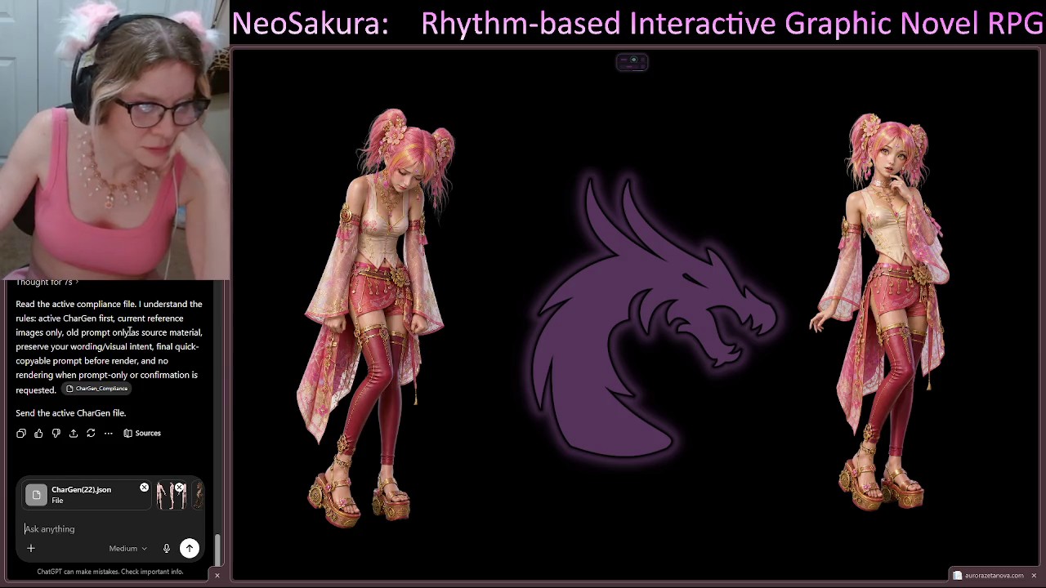
Begin the message with 'Make your selections from CharGen based on this OLD prompt:' and a new line
scroll(137, 328, up, 10)
scroll(137, 328, up, 10)
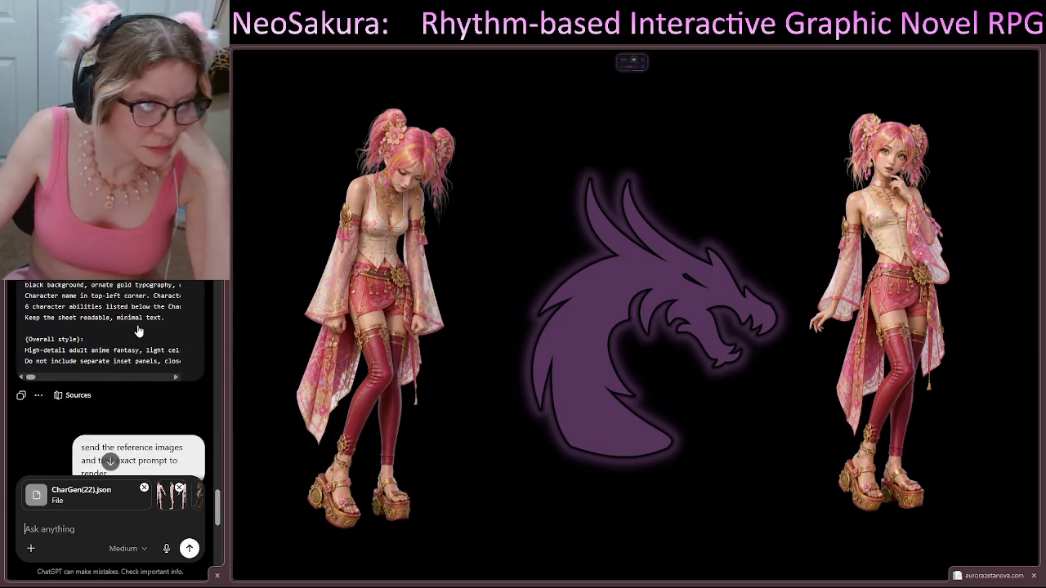
mouse_move(141, 327)
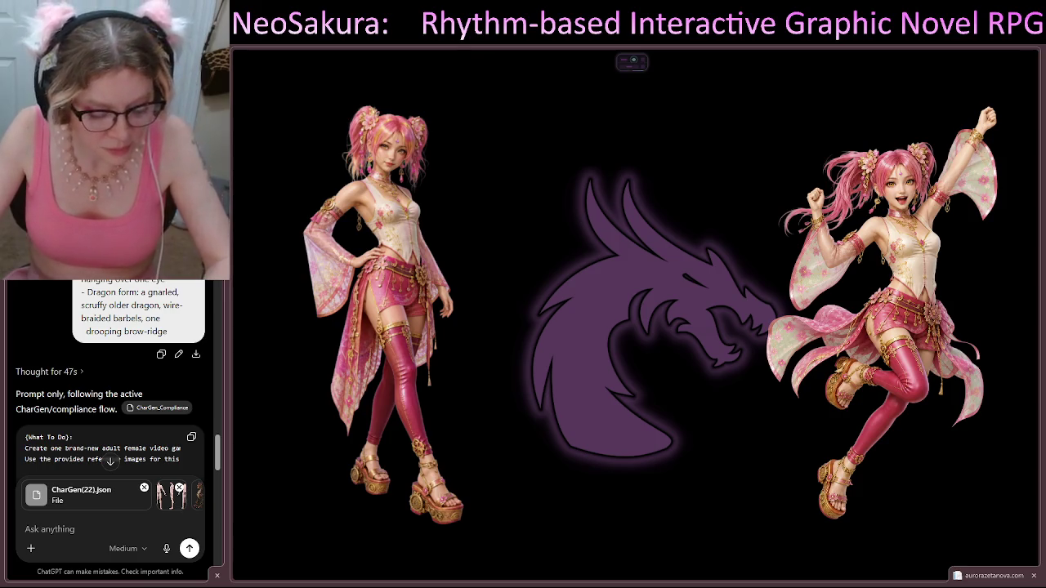
click(51, 532)
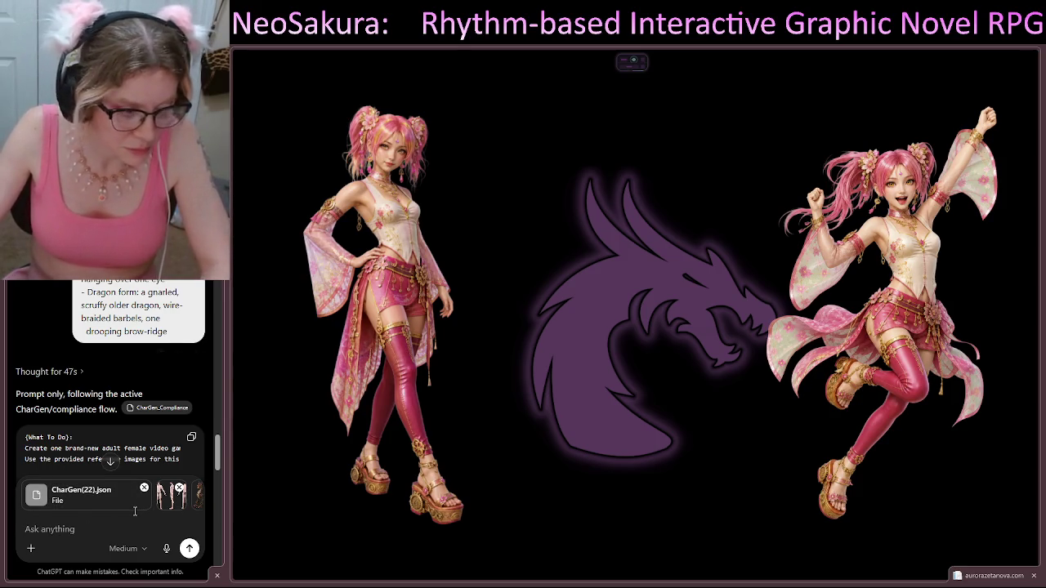
text(Make your selections from CharGen based on this OLD prompt:)
key(shift+Return)
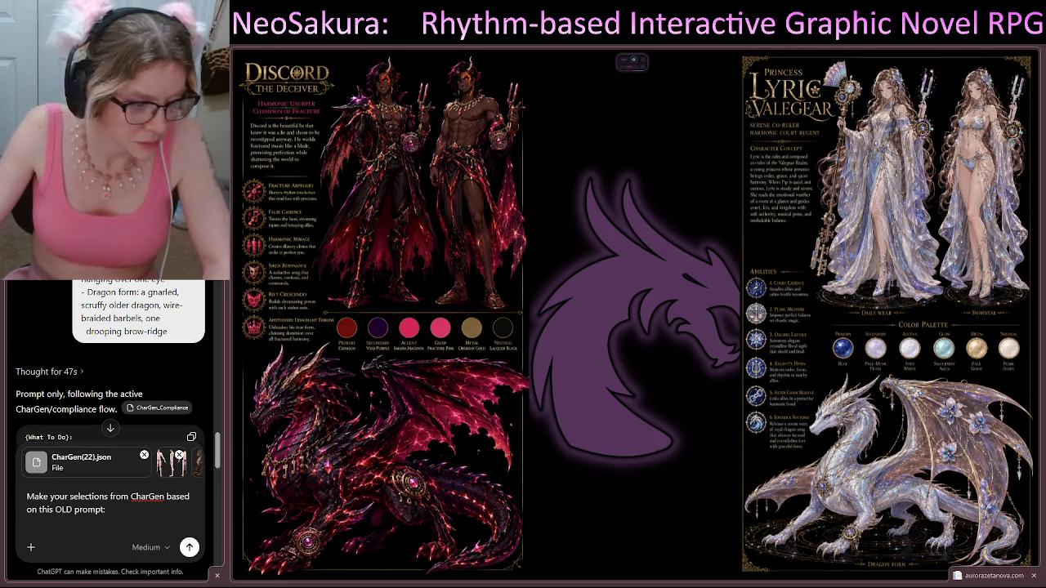
Paste the old northern dragon prompt under the request, discard the unfinished note, and send it
key(ctrl+v)
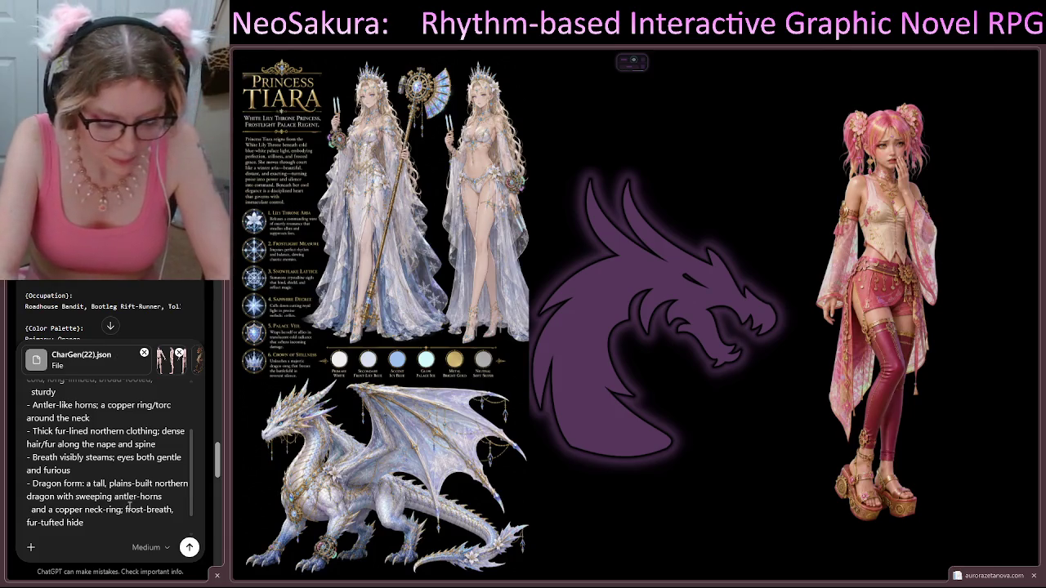
key(shift+Return)
key(shift+Return)
text(keep the)
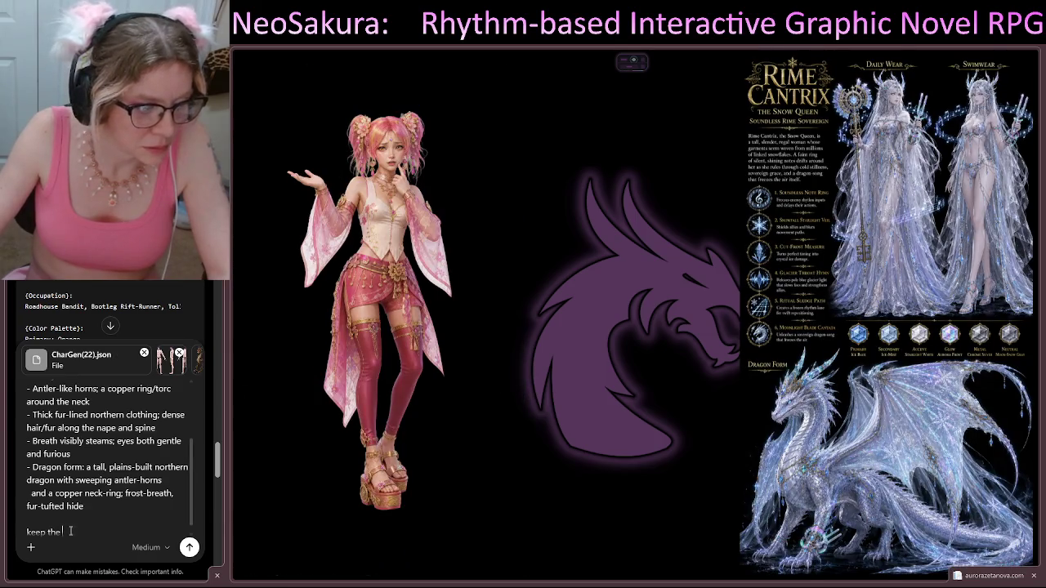
text((Cha)
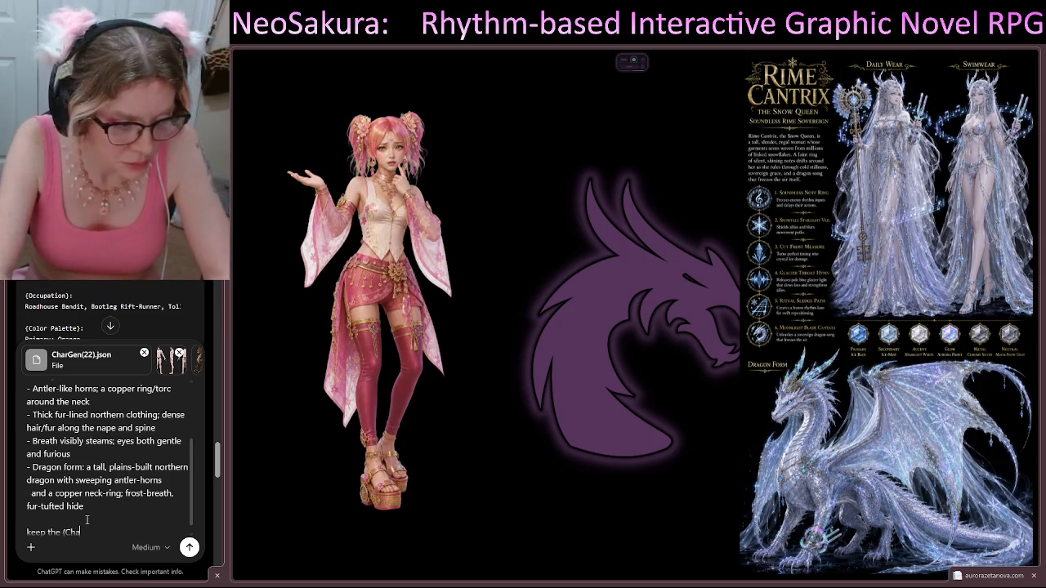
text(racter Co)
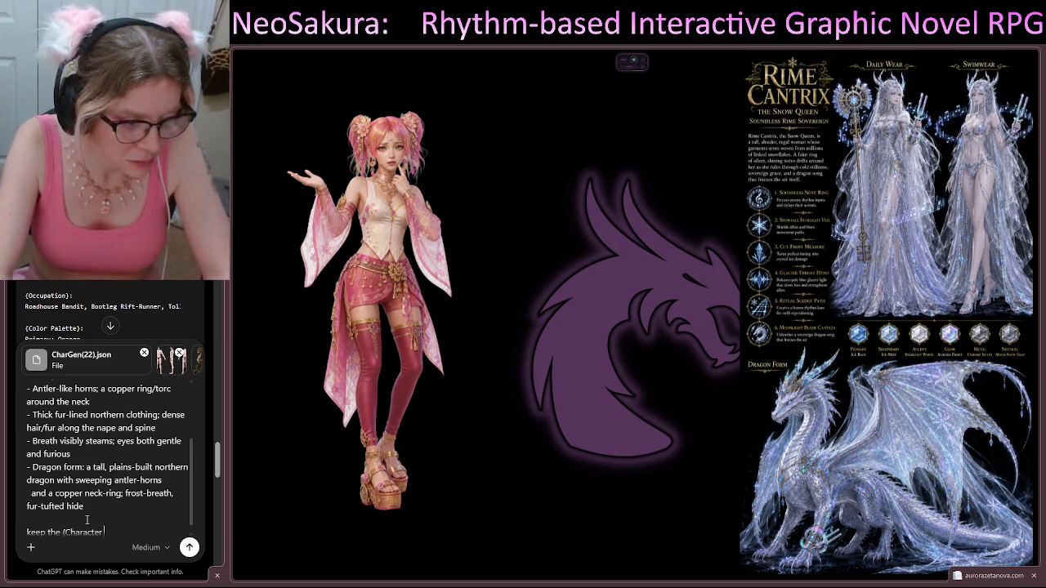
key(BackSpace)
key(BackSpace)
key(BackSpace)
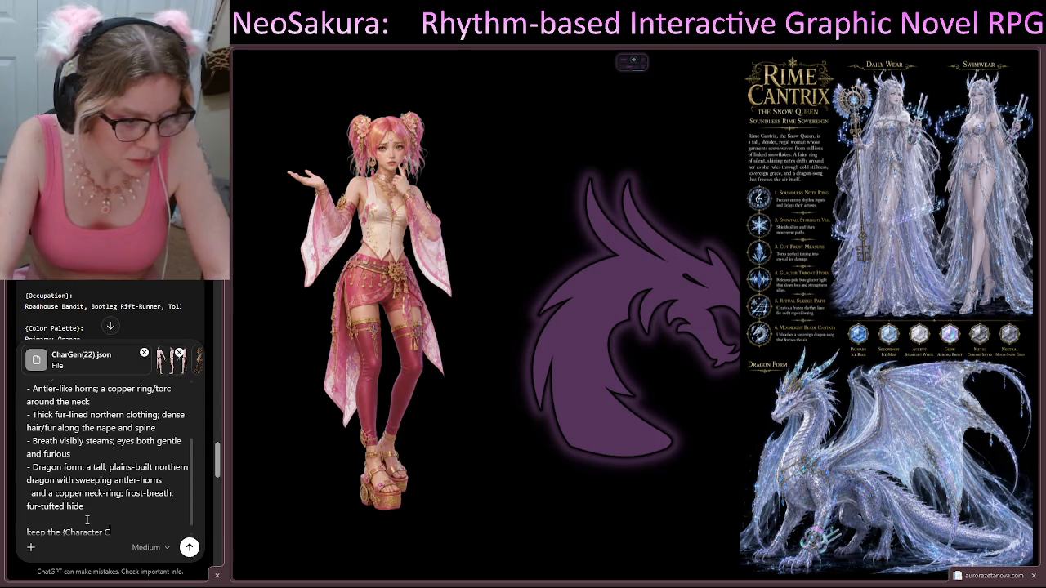
key(BackSpace)
key(BackSpace)
key(BackSpace)
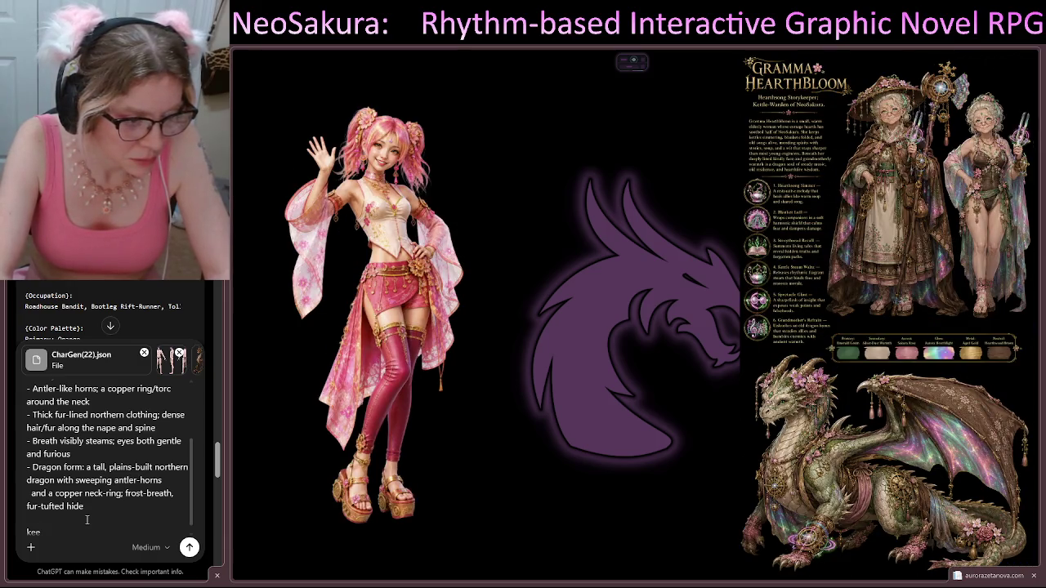
key(BackSpace)
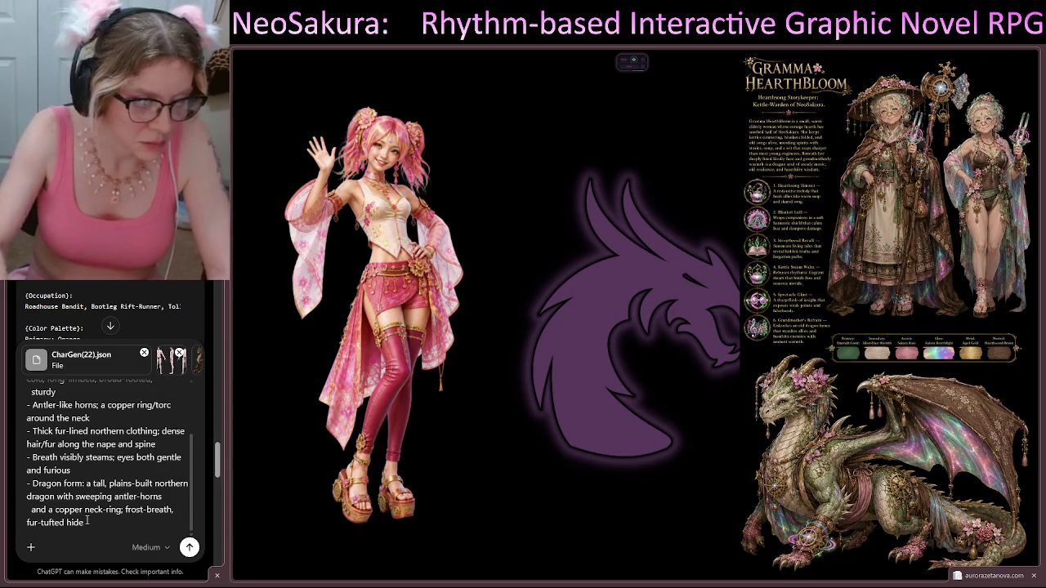
key(Return)
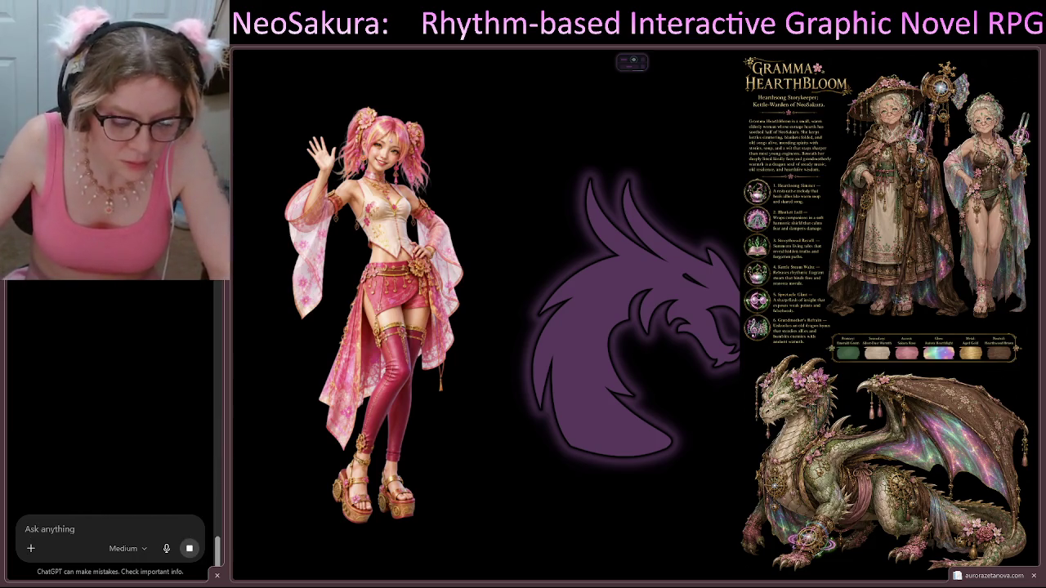
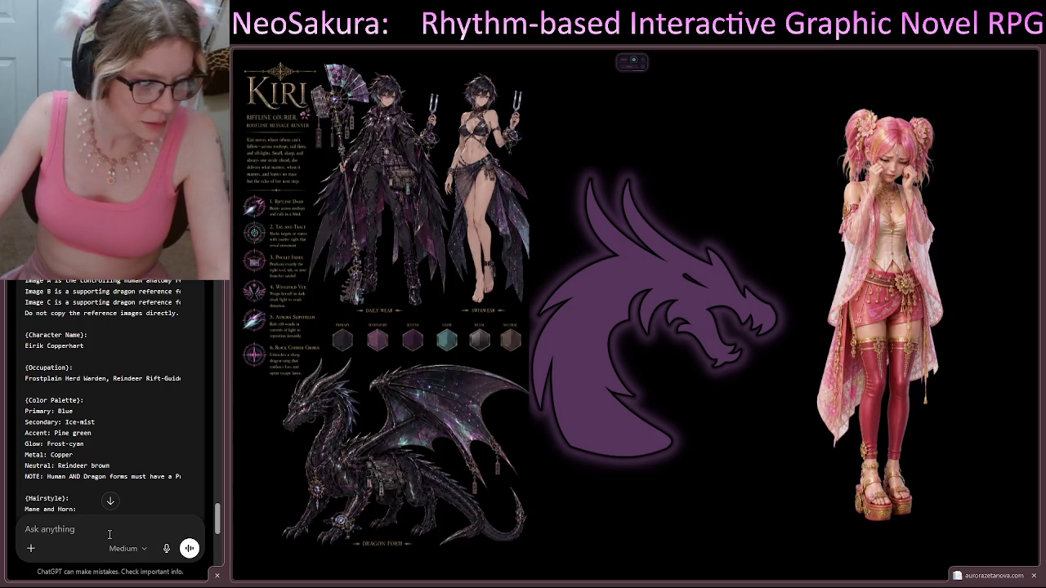
Tell ChatGPT that Reindeer is the character's first name, not his occupation, and he has no last name
scroll(110, 530, down, 5)
click(110, 530)
text(no)
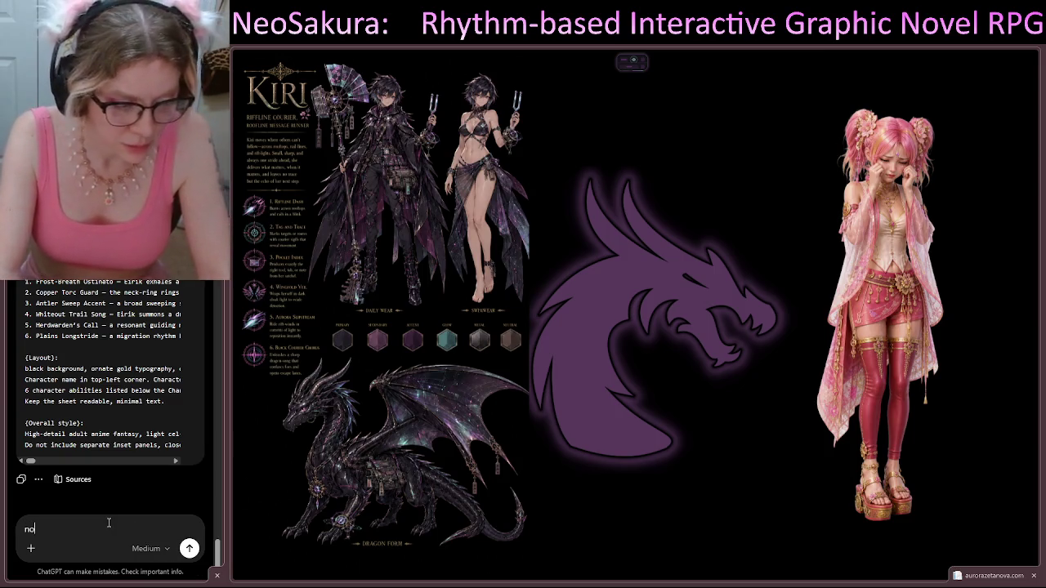
text(n)
key(BackSpace)
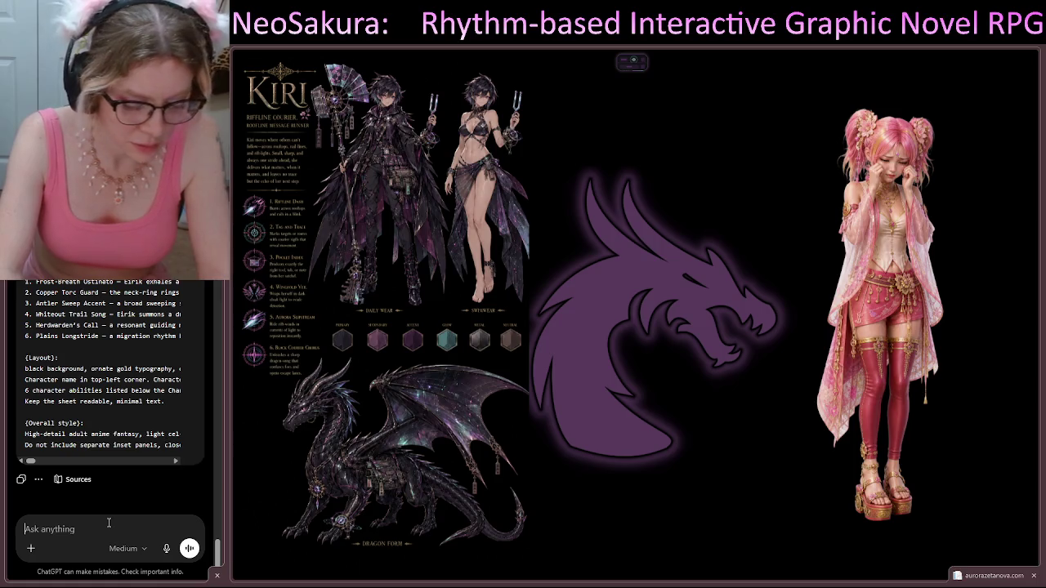
text(one change, i kn)
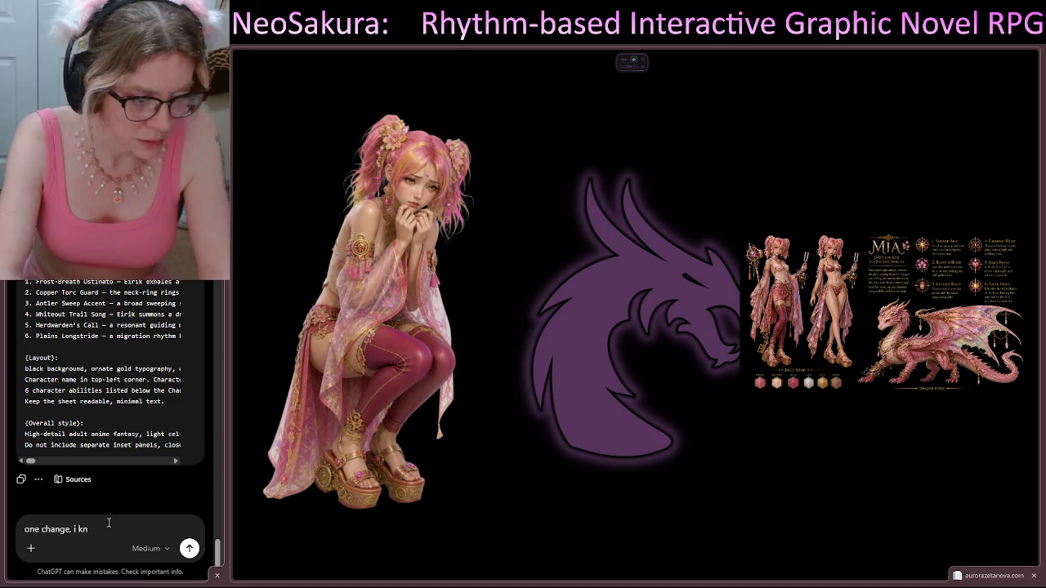
text(ow it was )
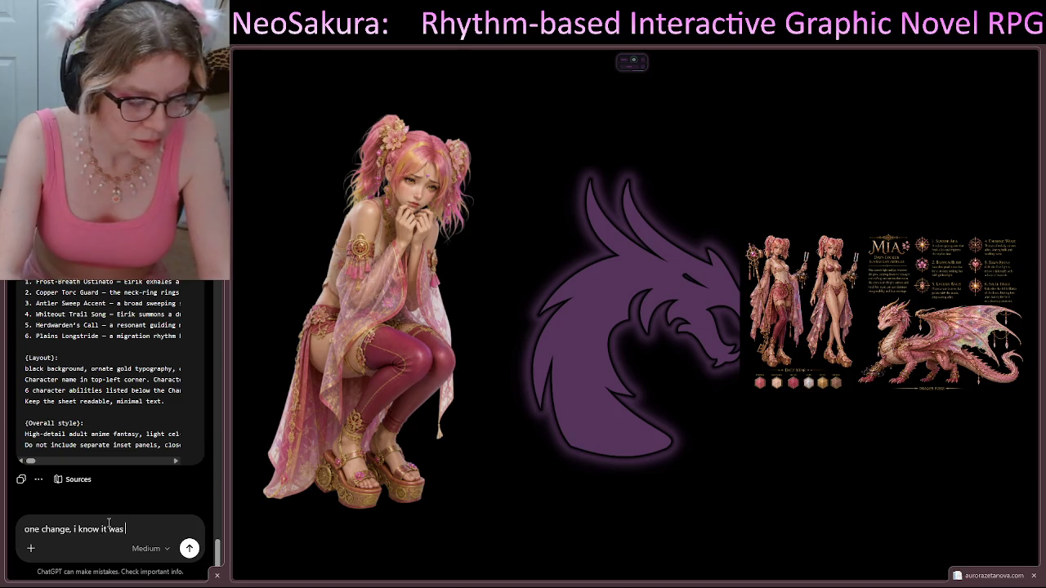
text(p)
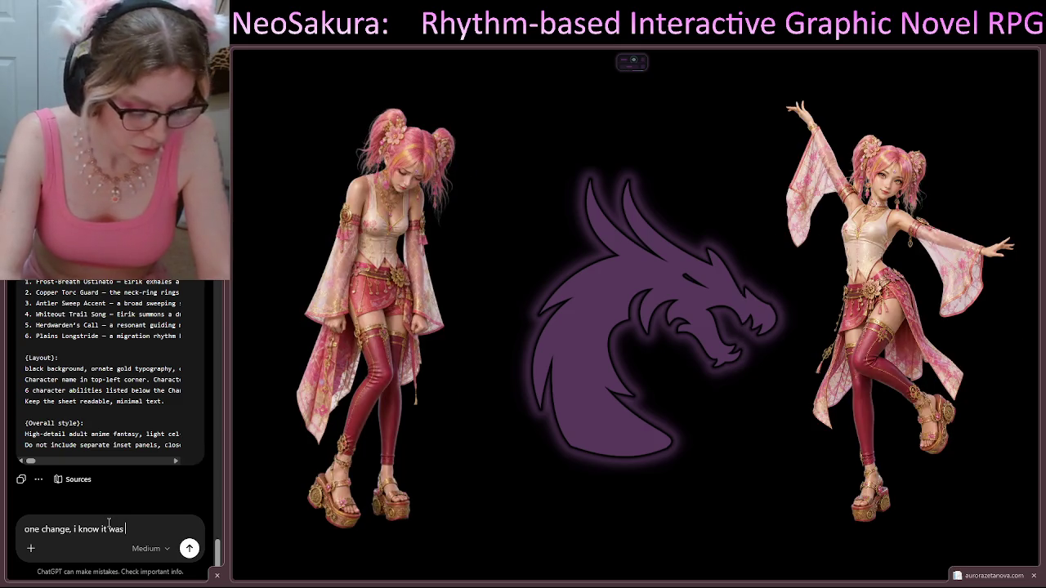
text(confusing)
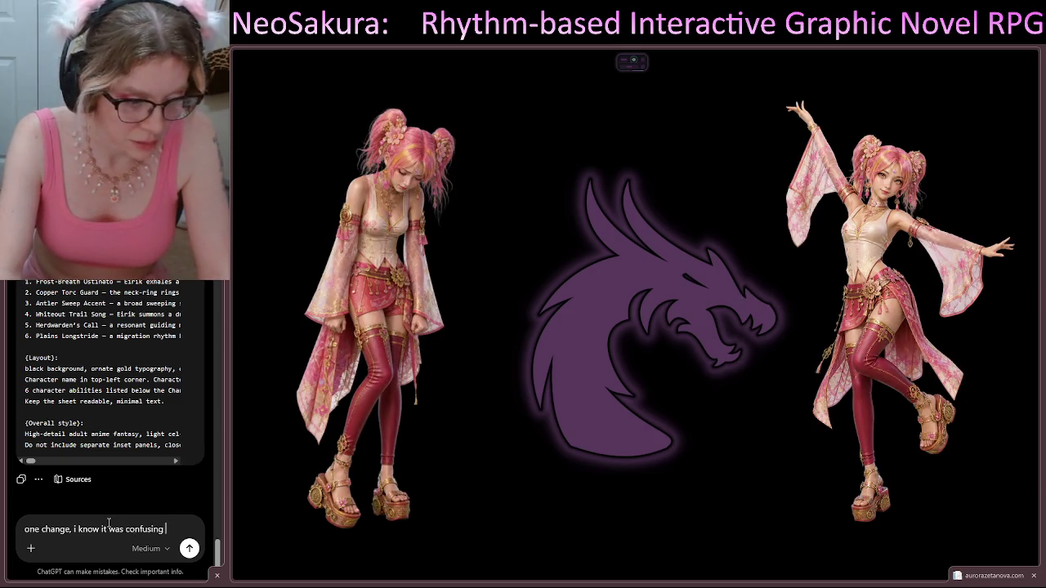
text(due )
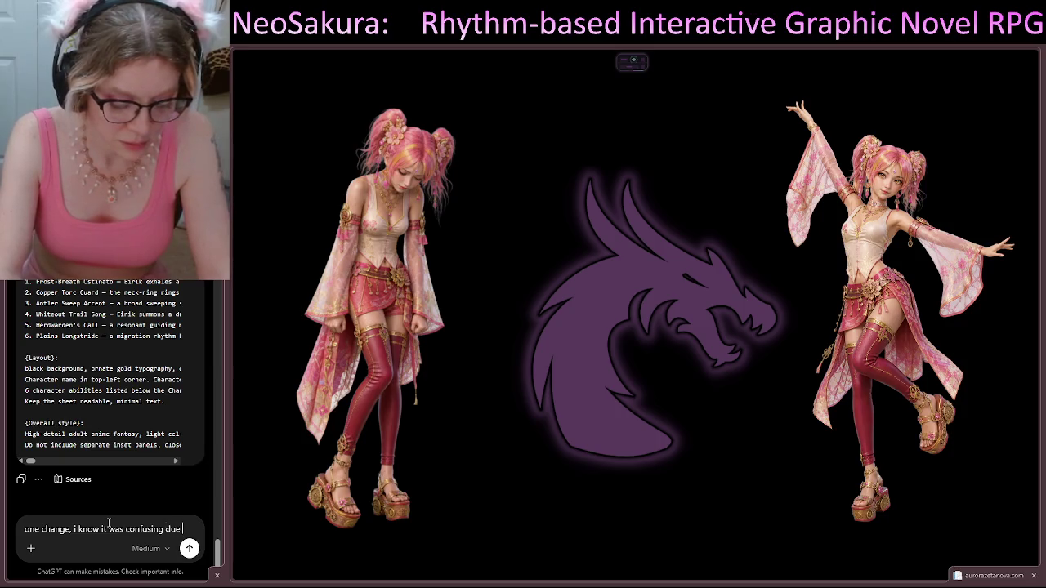
text(to being)
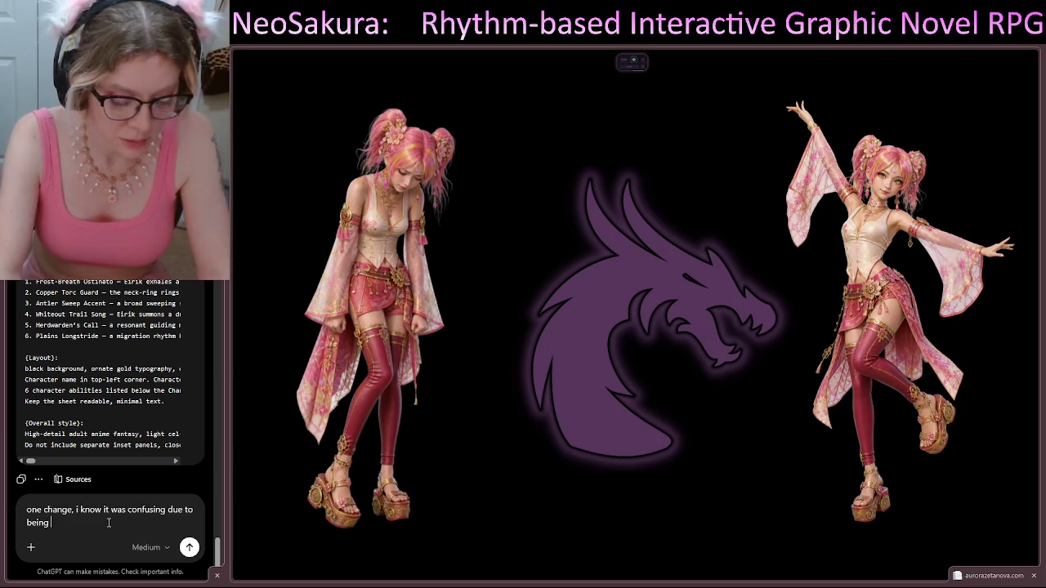
text( unorthodox,)
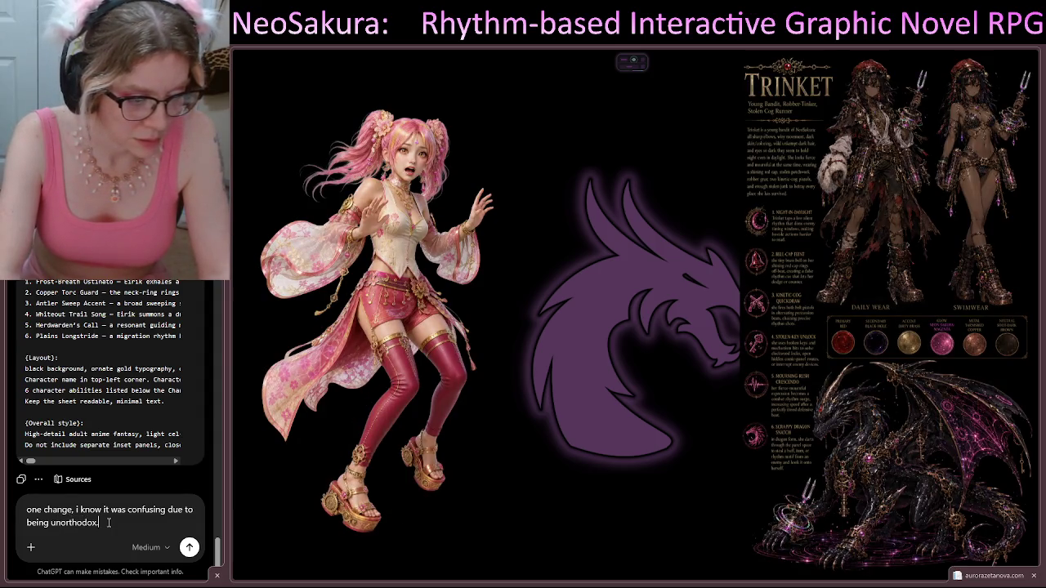
text( the char)
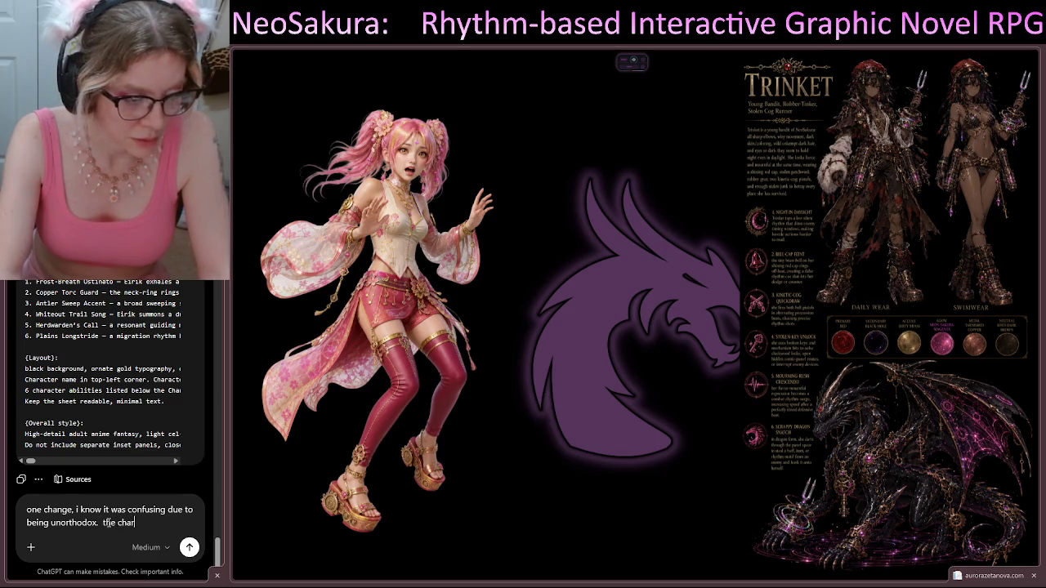
text(acter)
text('s NAME is R)
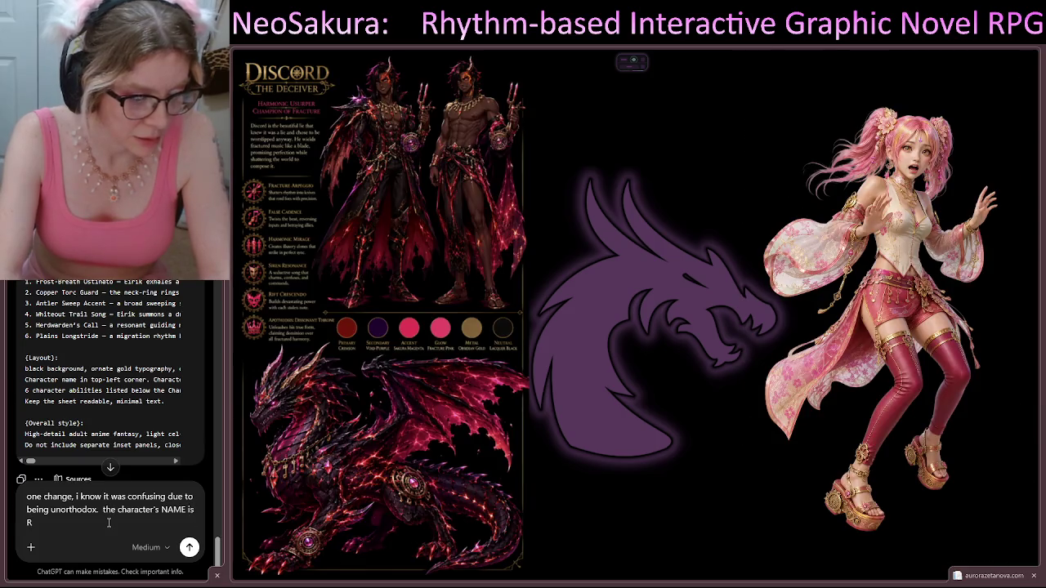
key(BackSpace)
key(BackSpace)
key(BackSpace)
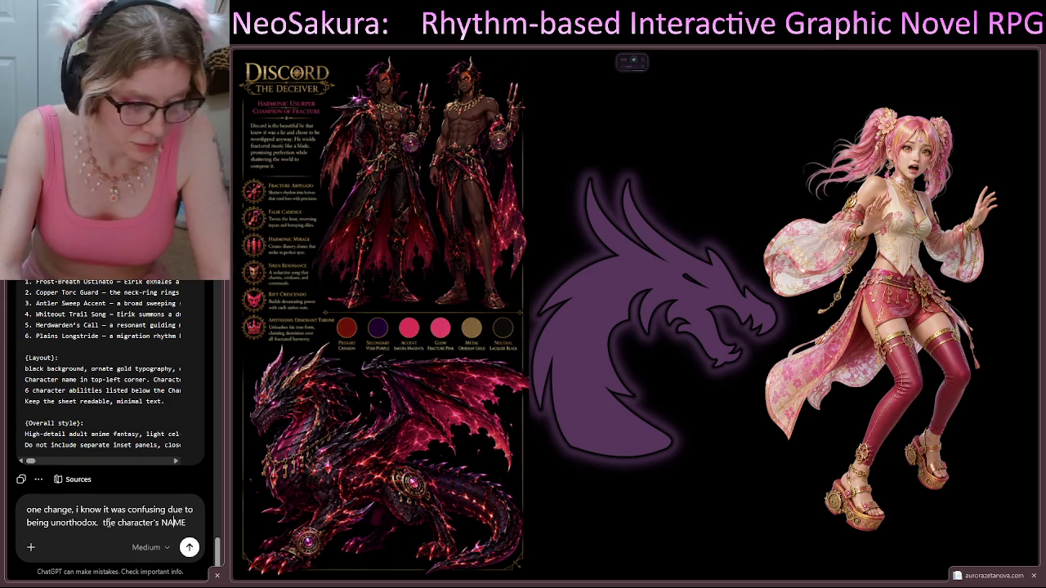
text(first NAME)
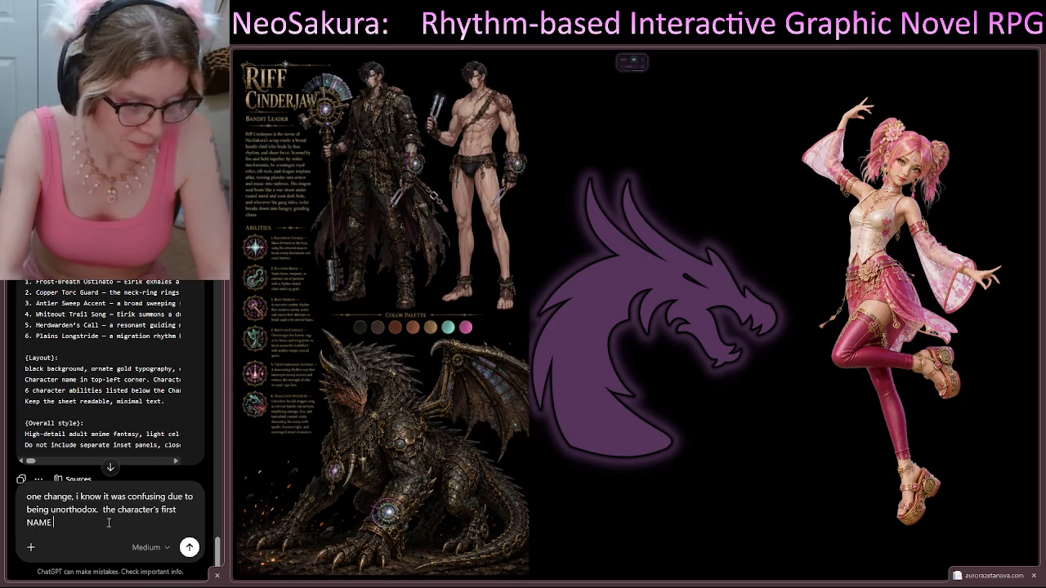
text( is Reindeer...)
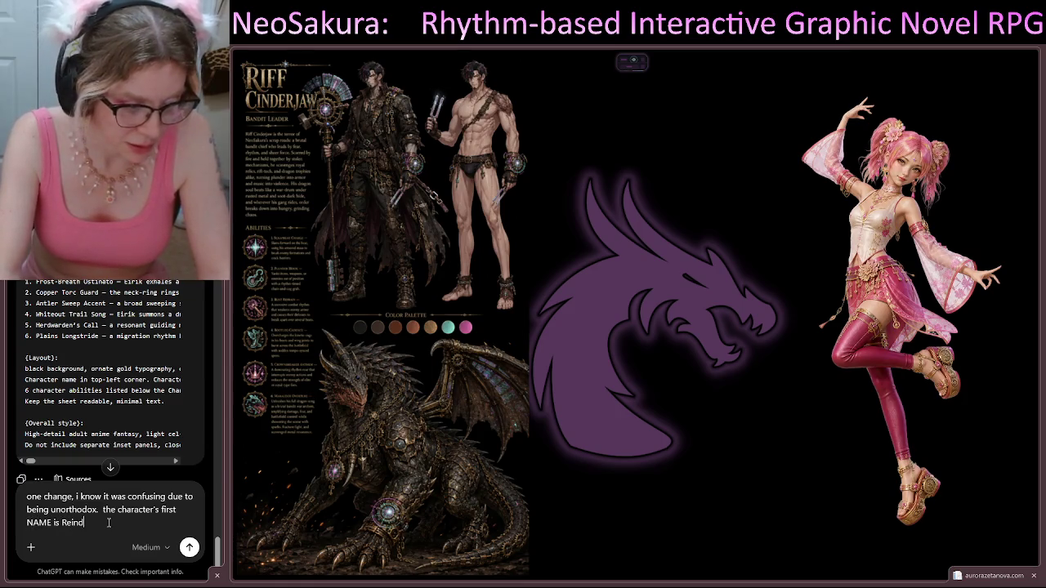
text( not his )
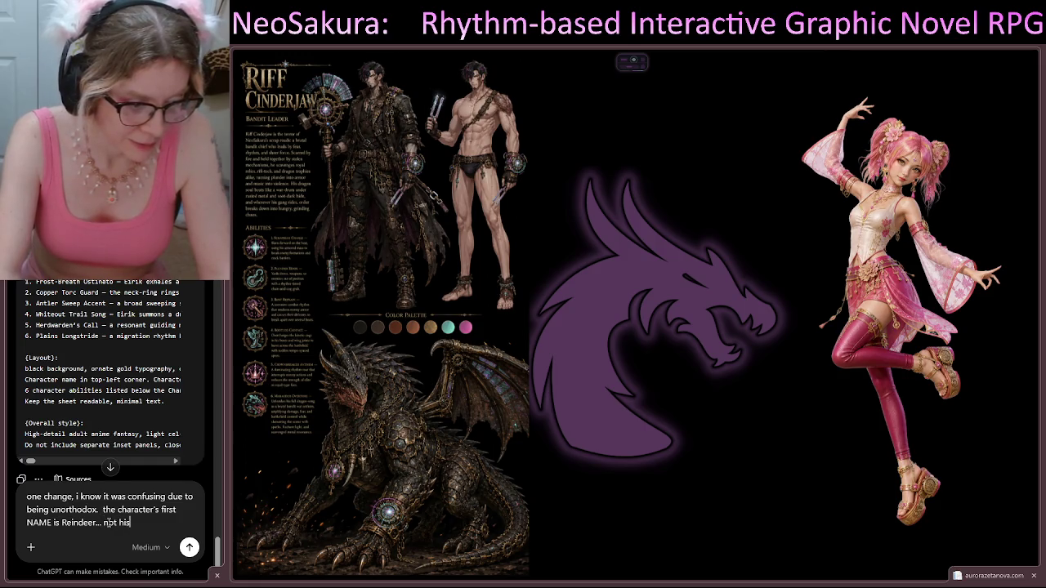
text(occ)
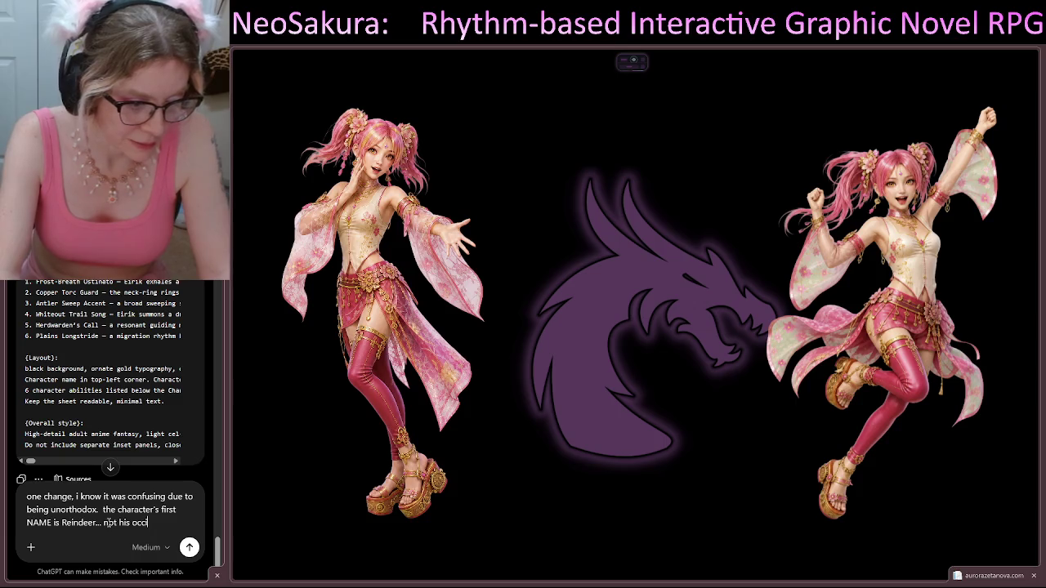
text(upation)
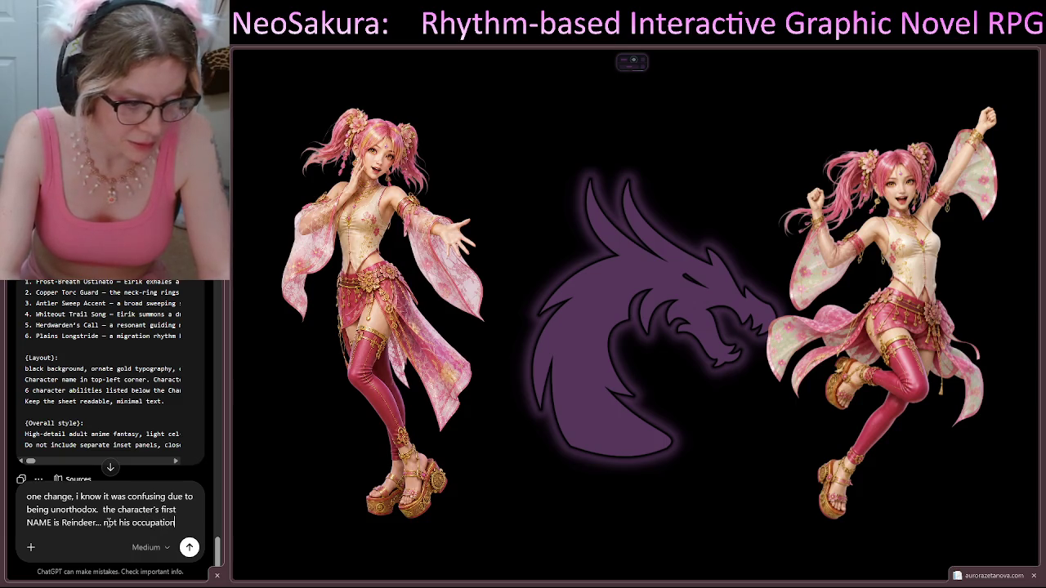
text(, and)
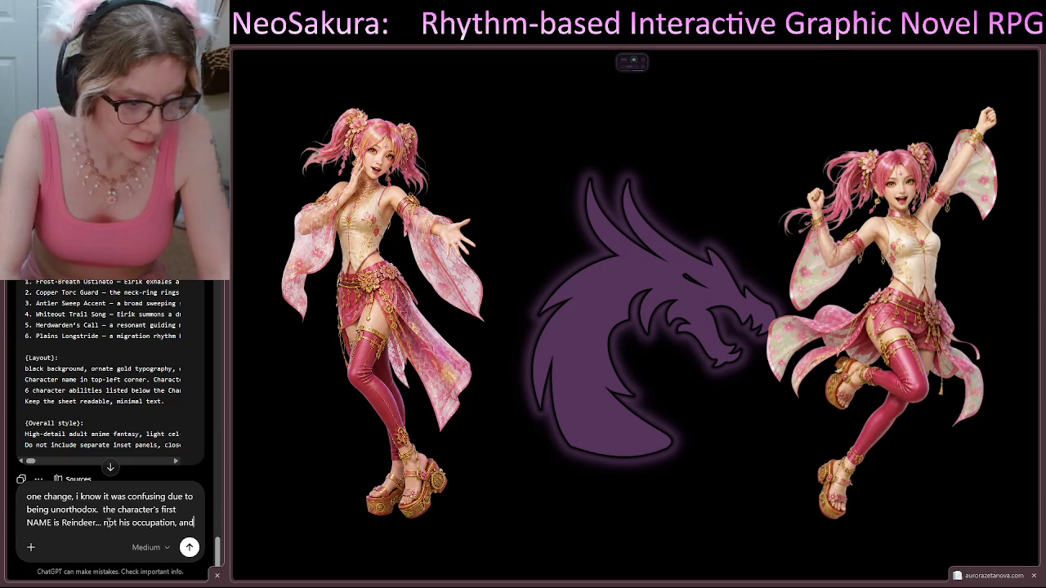
text( he doesnt h)
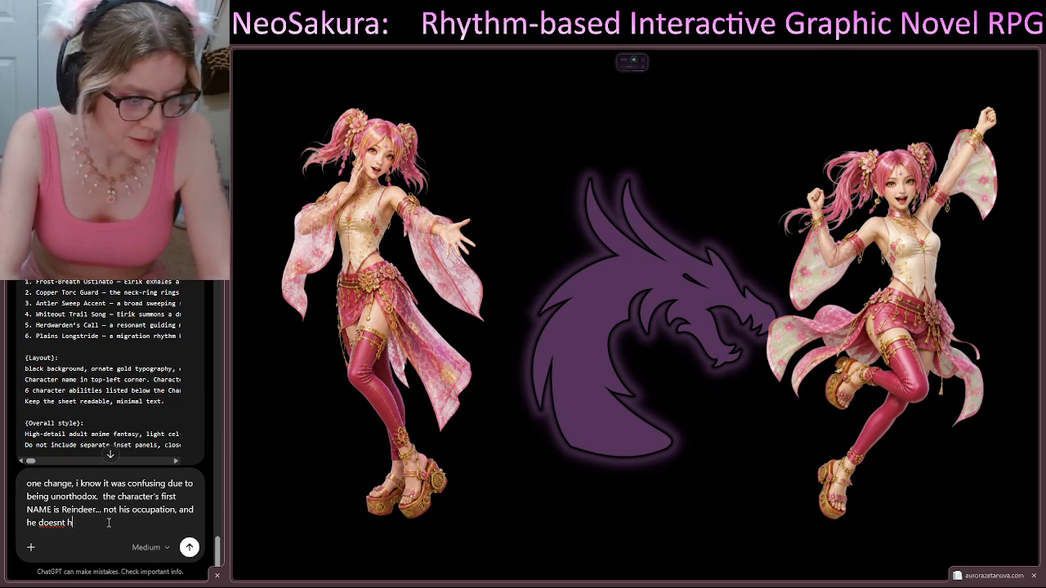
text(ave a last na)
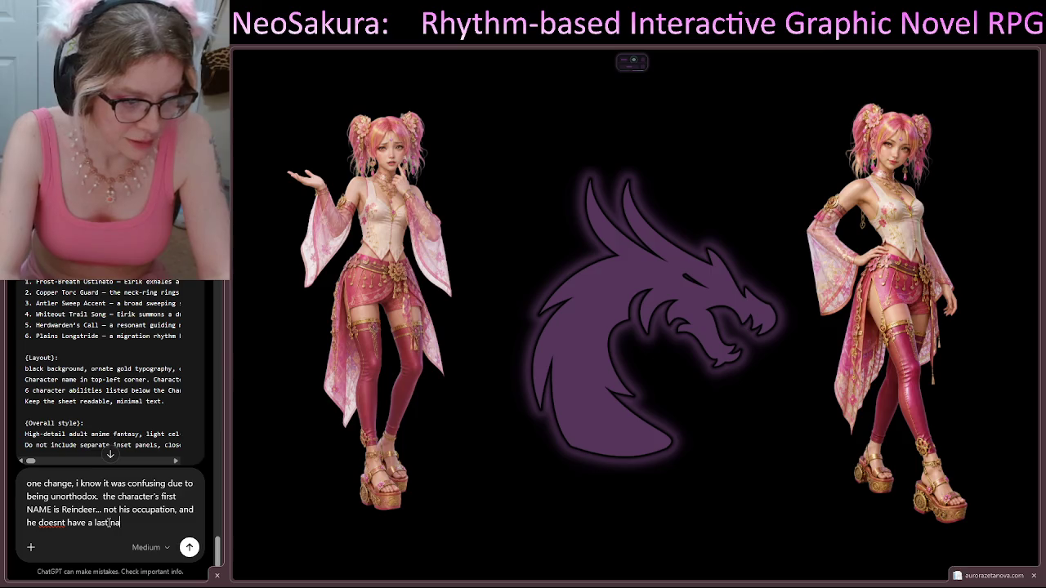
text(me. everyone just c)
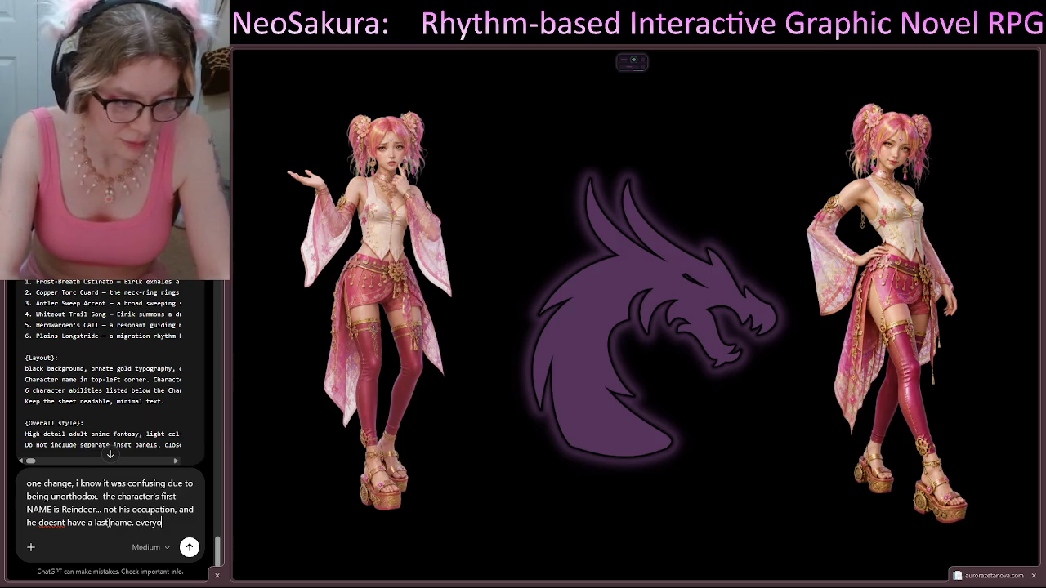
text(all)
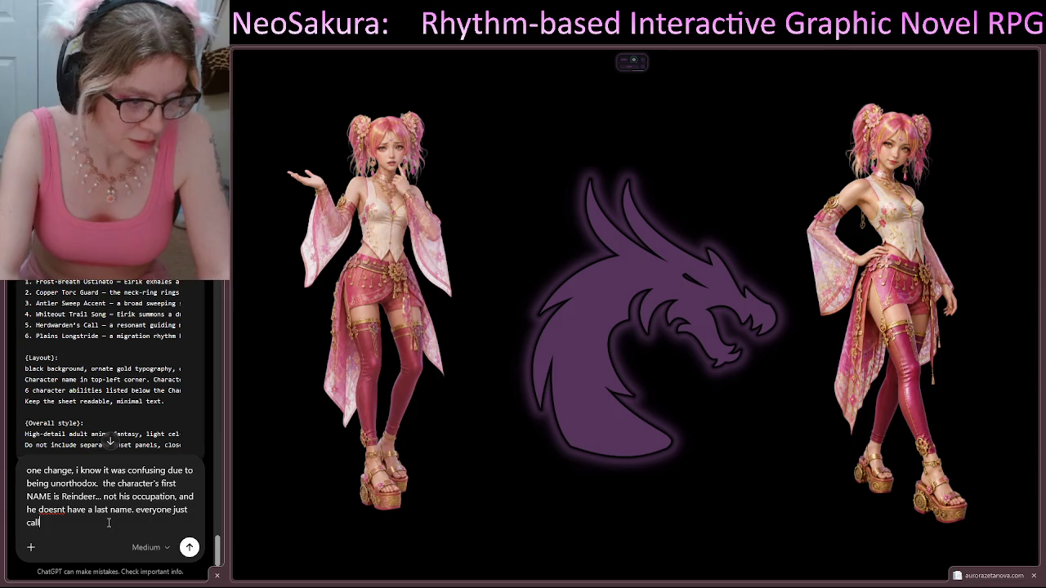
text(s his Reindeer)
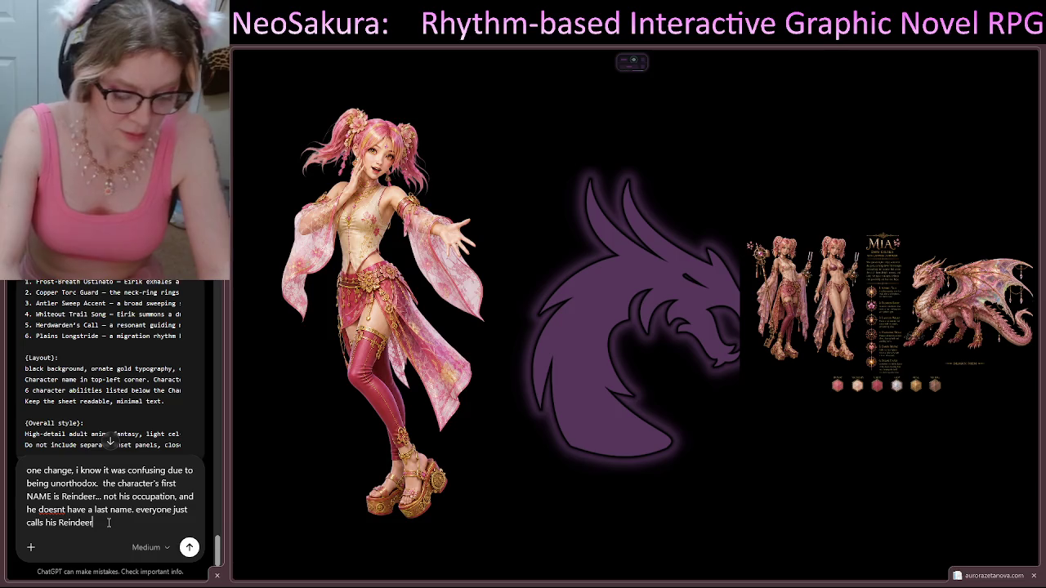
text(.)
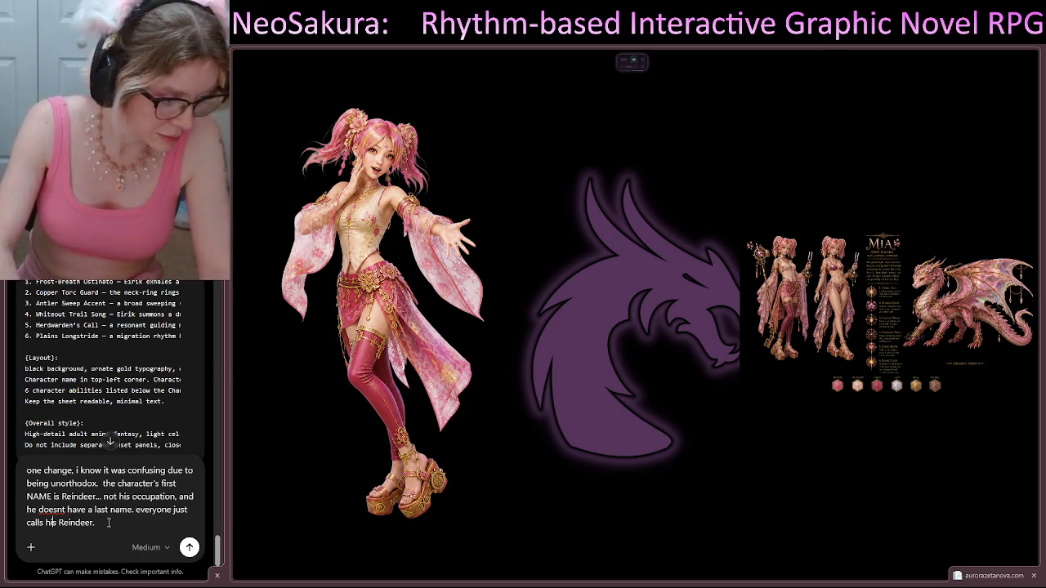
key(BackSpace)
text(m)
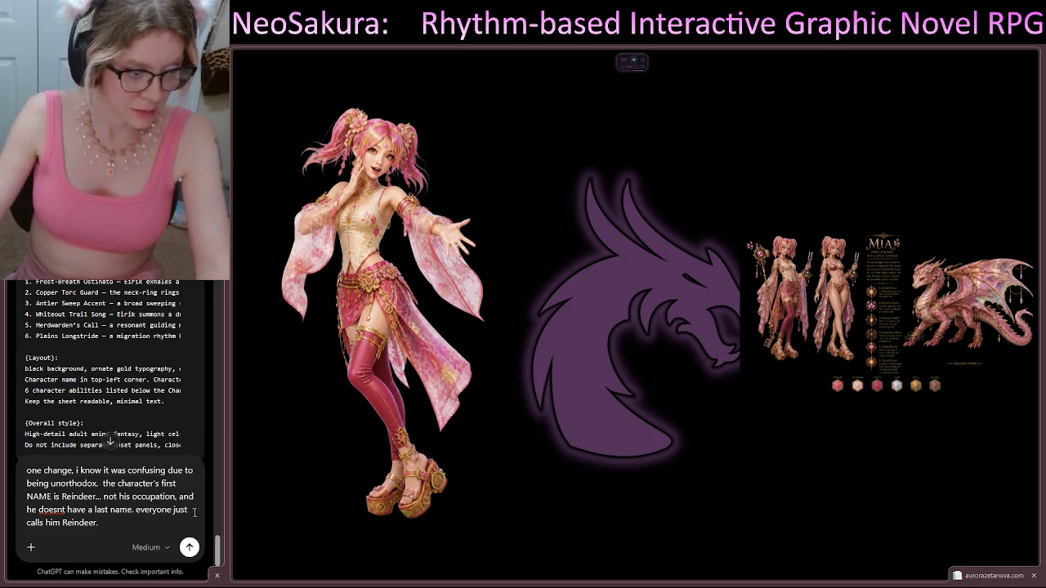
click(188, 547)
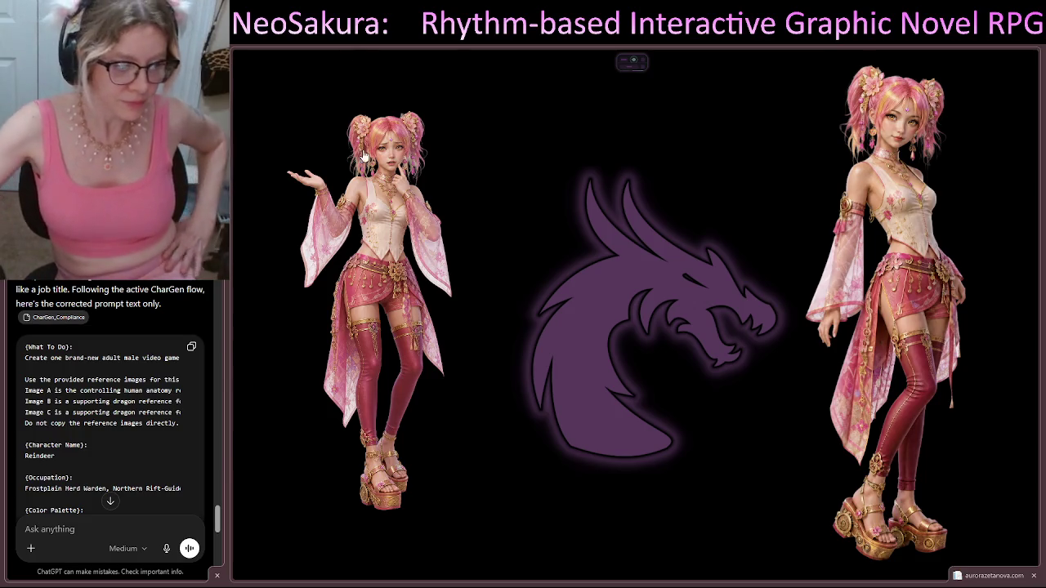
Read down the corrected prompt to its six abilities and the layout and style sections
scroll(162, 345, down, 3)
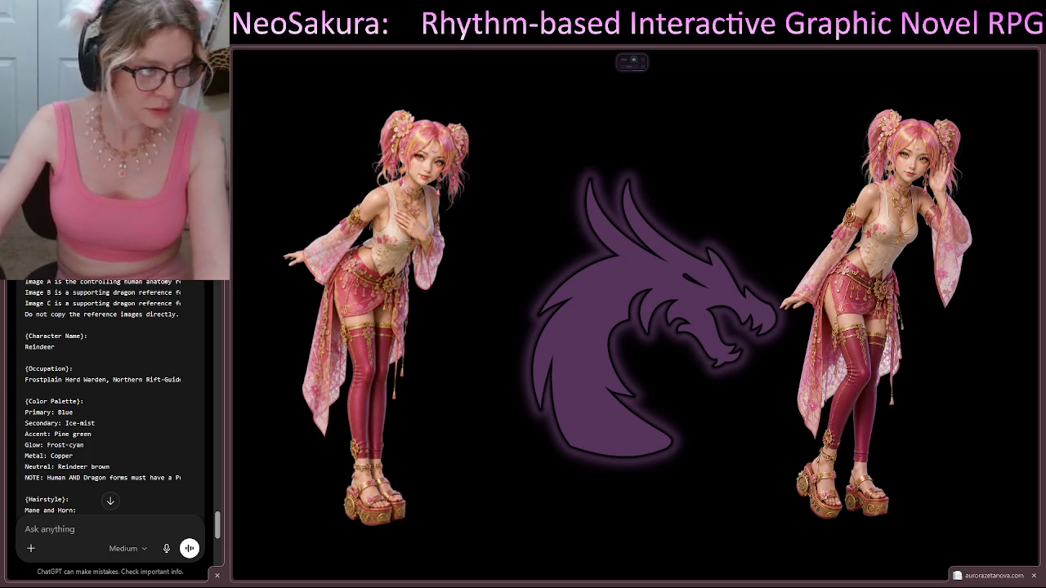
scroll(181, 372, down, 10)
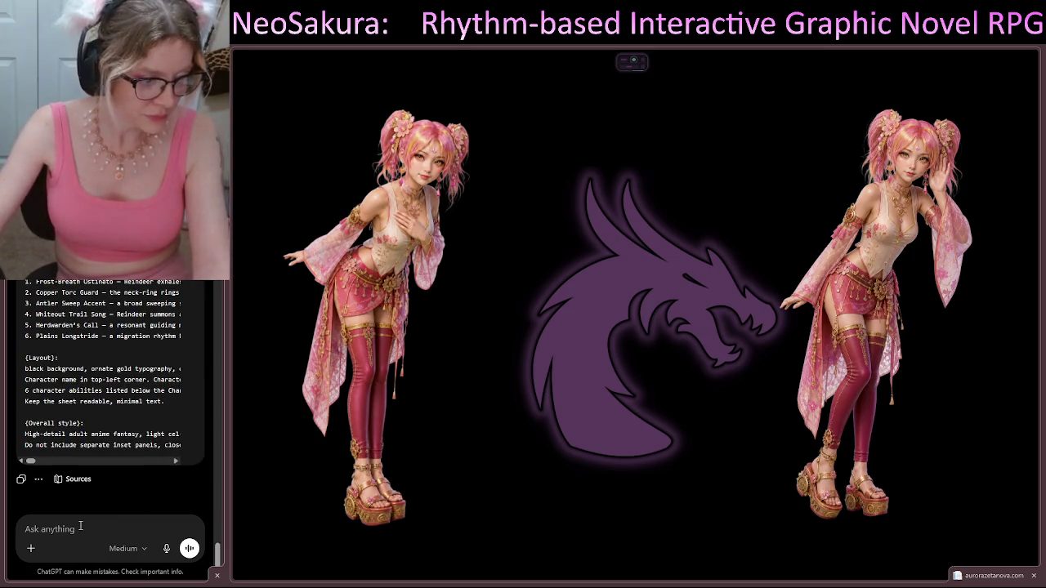
Send the request 'send the image refs and the prompt to render' to generate Reindeer's sheet
text(send)
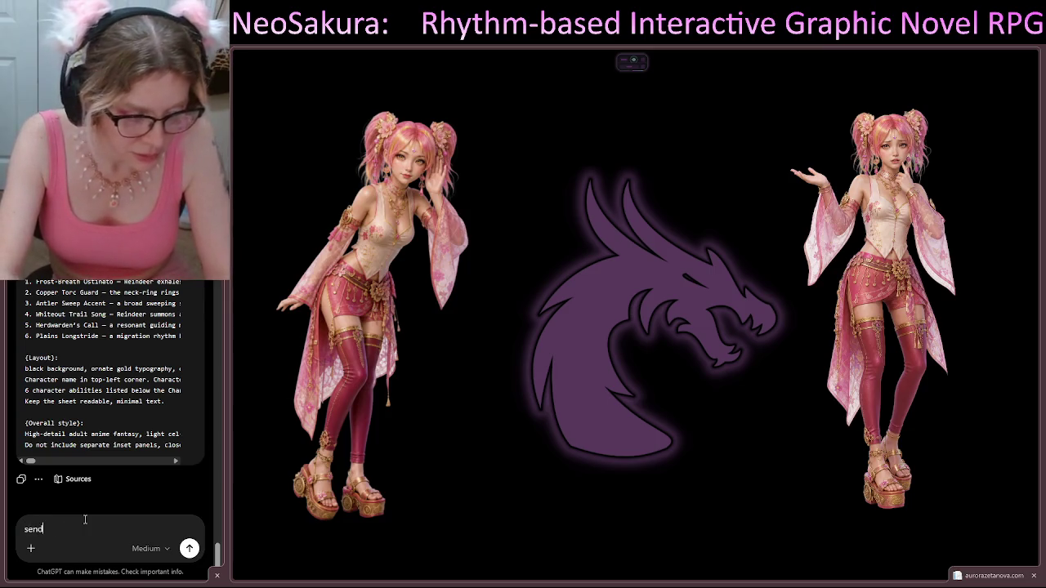
text( the image re)
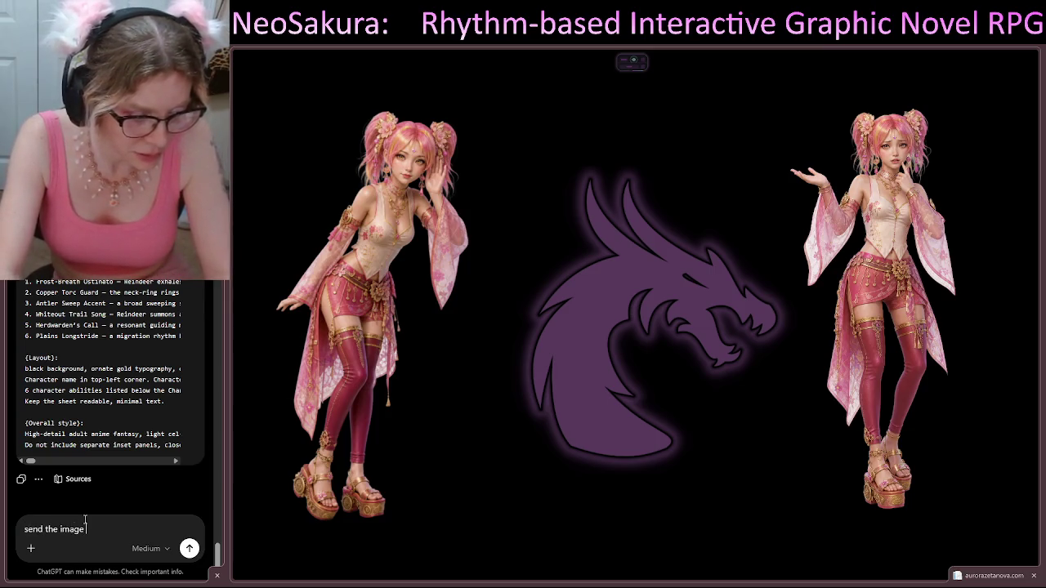
text(fs an)
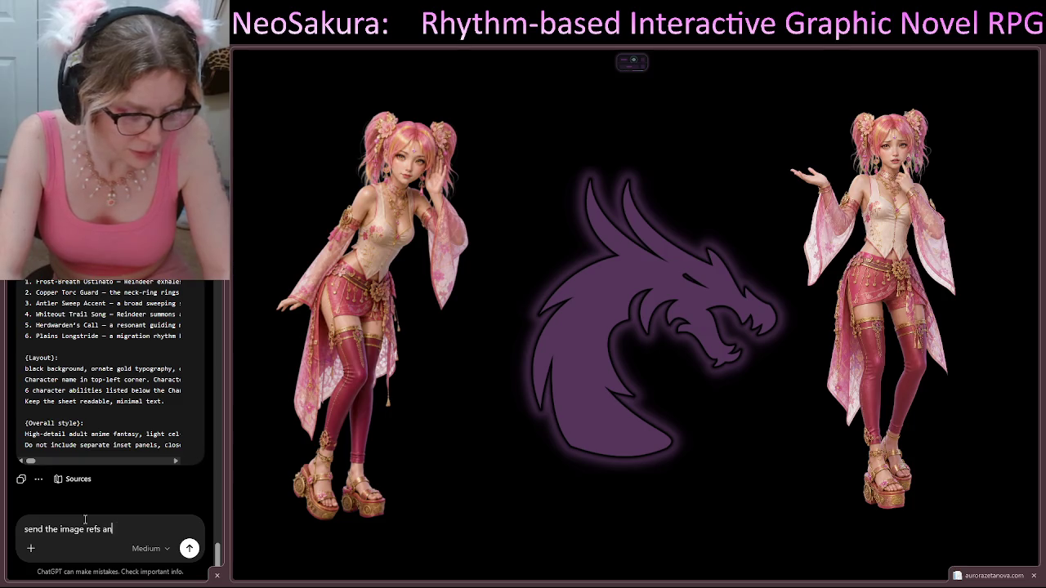
text(d the prompt to)
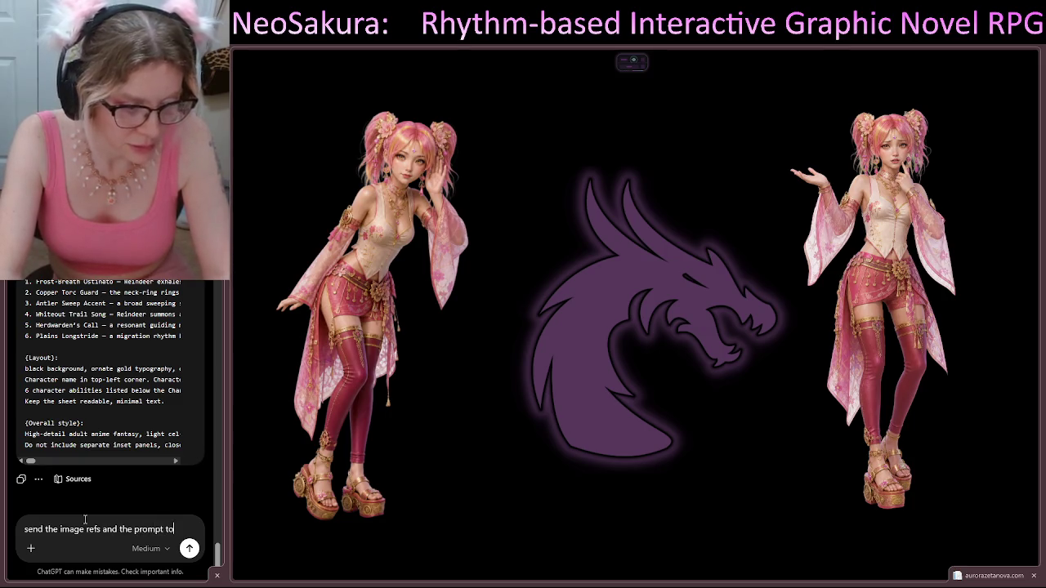
text( render)
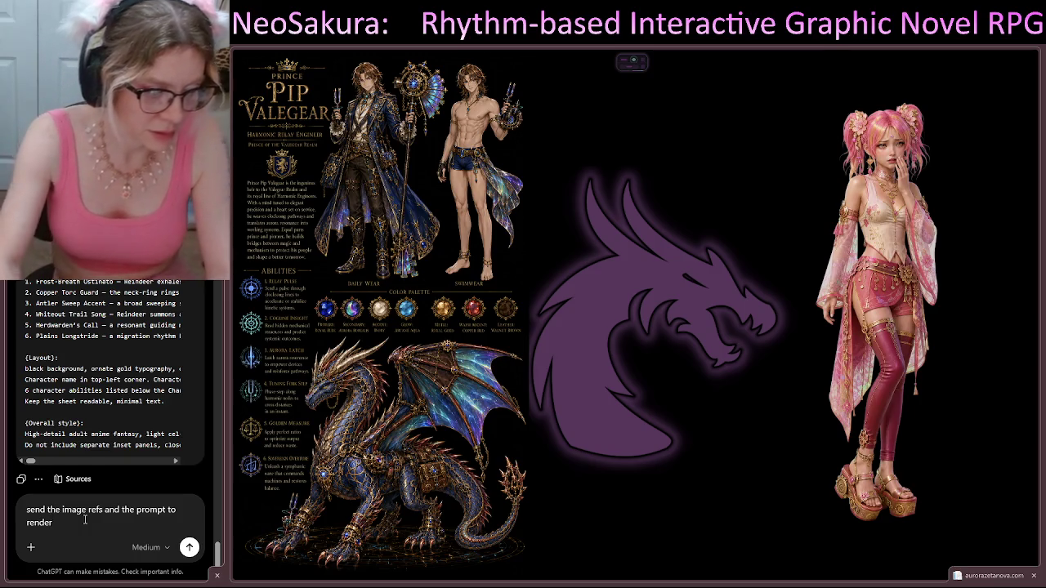
key(Return)
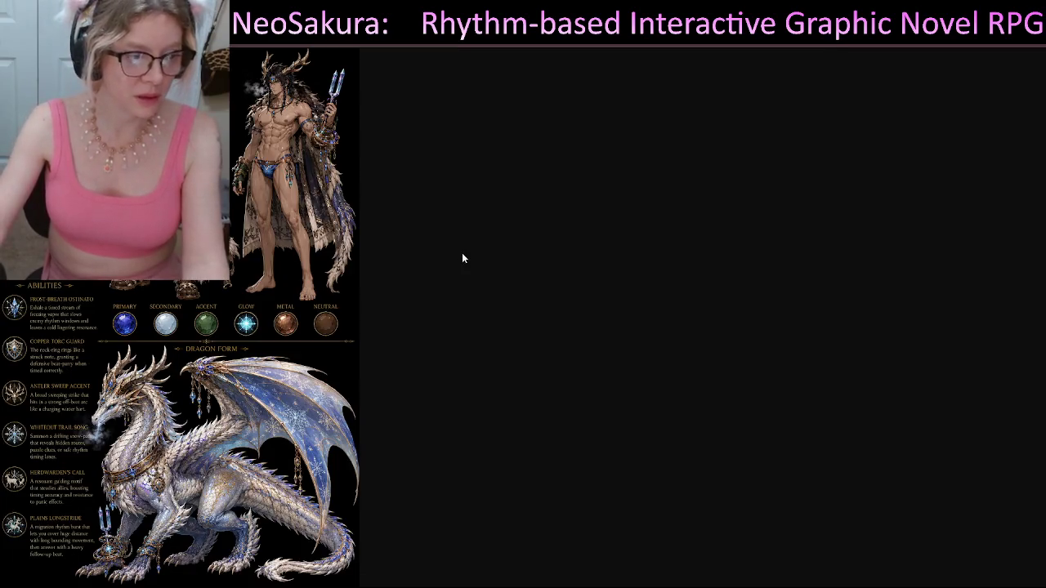
View the Reindeer sheet full size, checking human forms, backstory, abilities, palette and frost dragon
click(255, 206)
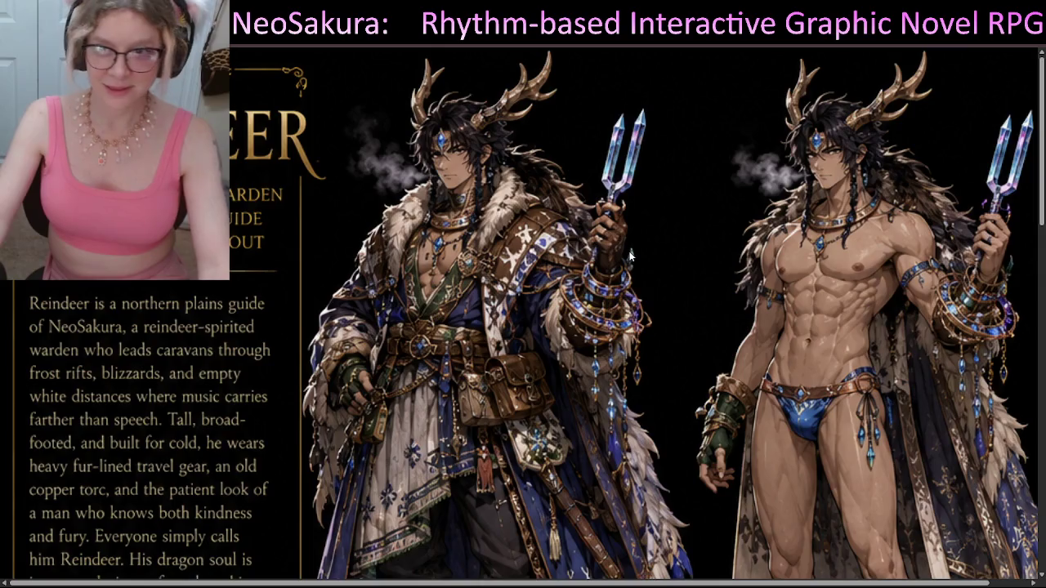
scroll(629, 256, down, 3)
scroll(629, 253, up, 3)
scroll(633, 264, down, 1)
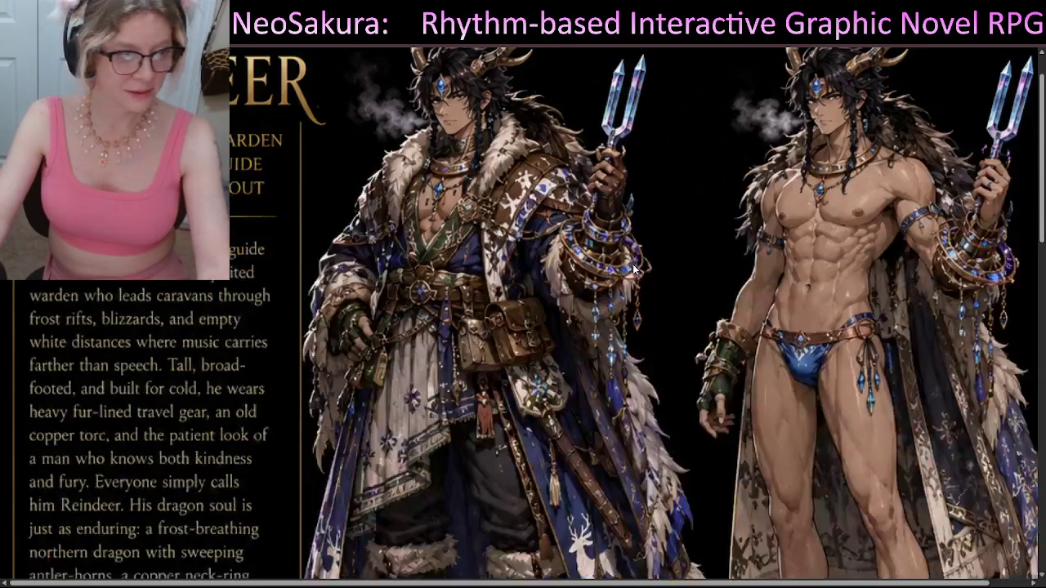
scroll(633, 264, down, 3)
scroll(636, 266, down, 2)
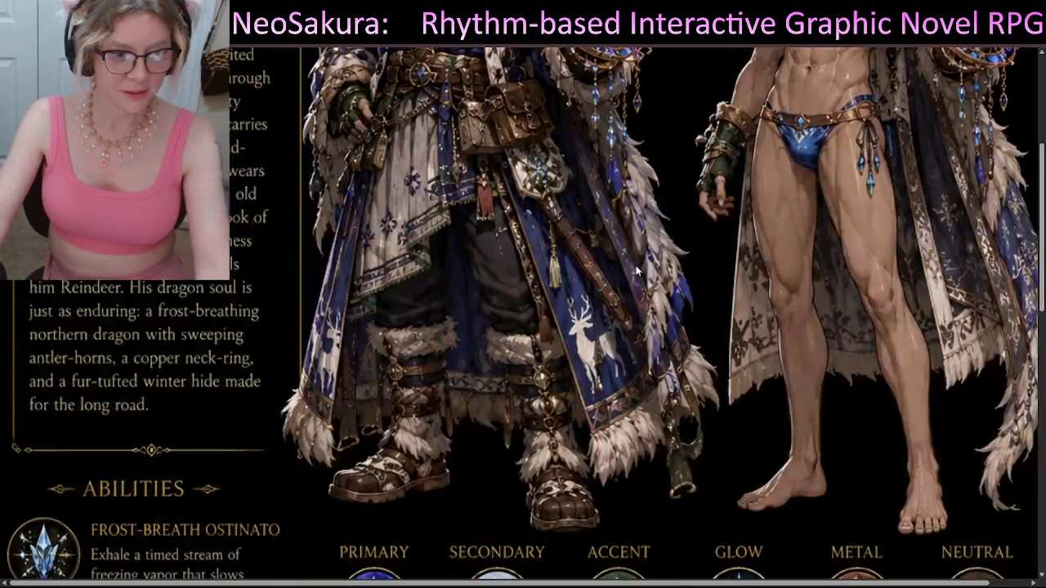
scroll(635, 266, down, 12)
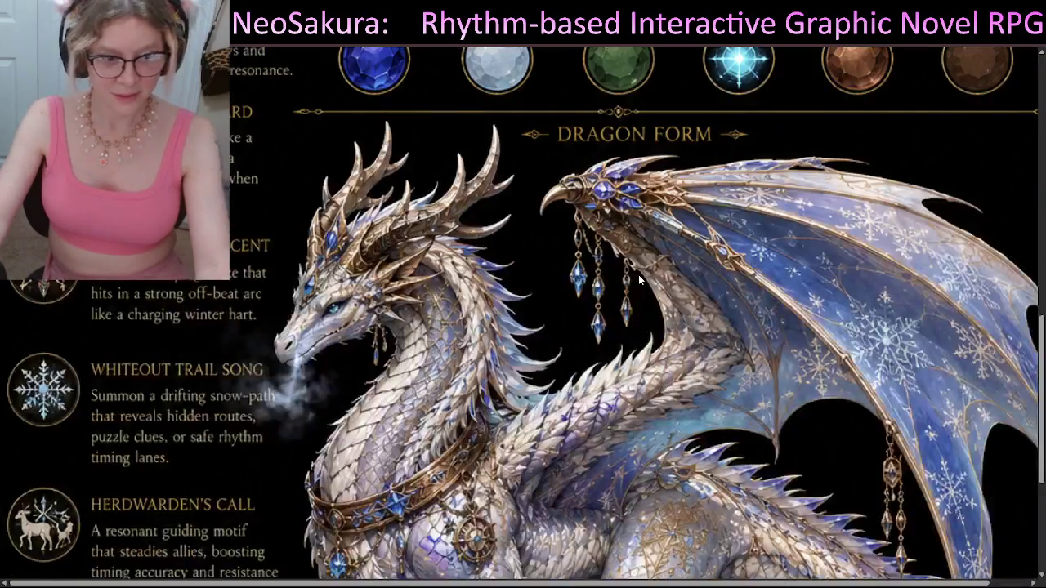
scroll(700, 296, down, 3)
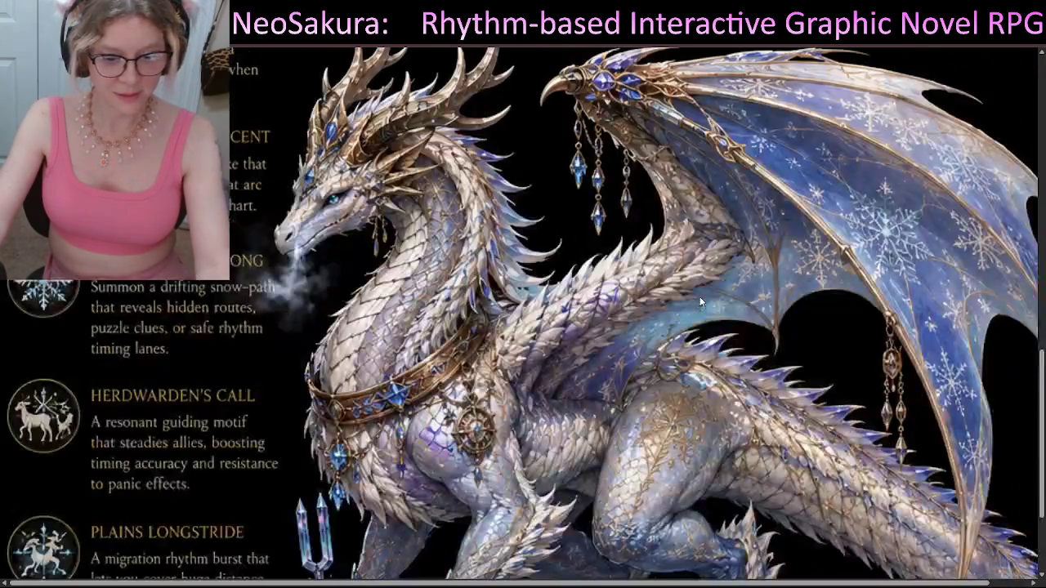
scroll(706, 295, down, 1)
scroll(711, 292, down, 3)
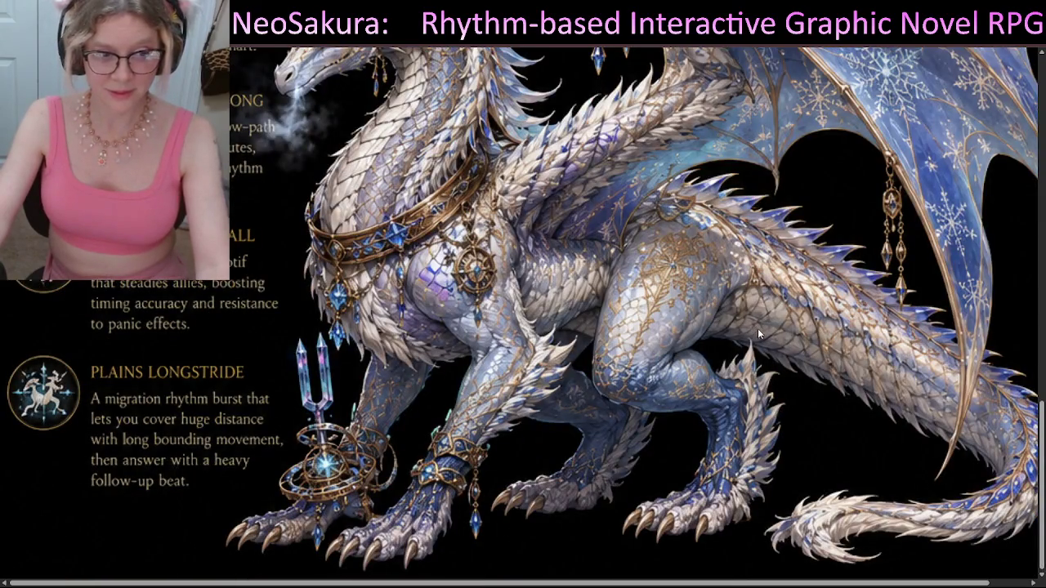
scroll(758, 332, up, 3)
scroll(759, 336, up, 1)
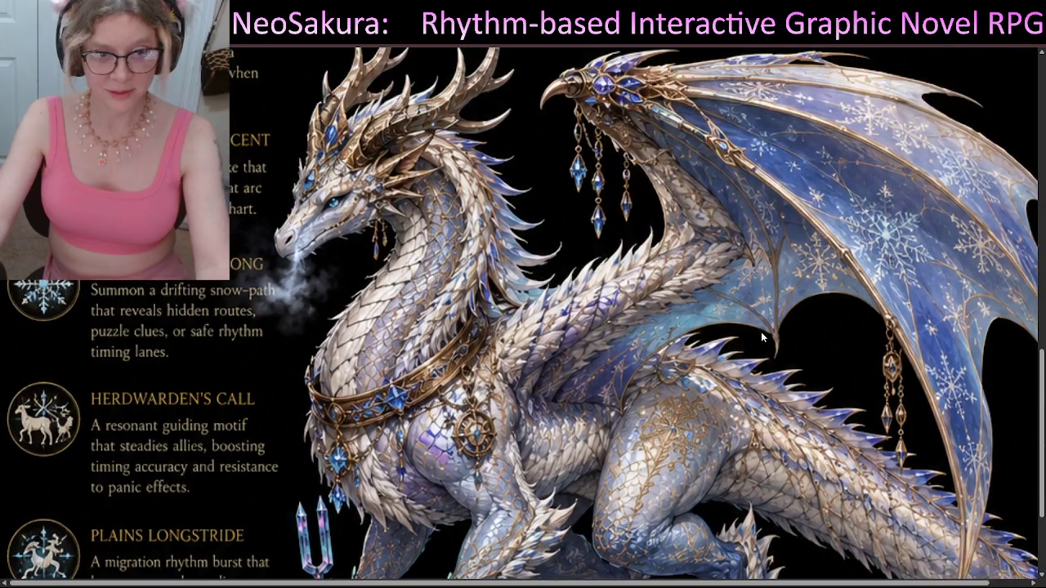
scroll(762, 338, up, 2)
scroll(762, 332, down, 2)
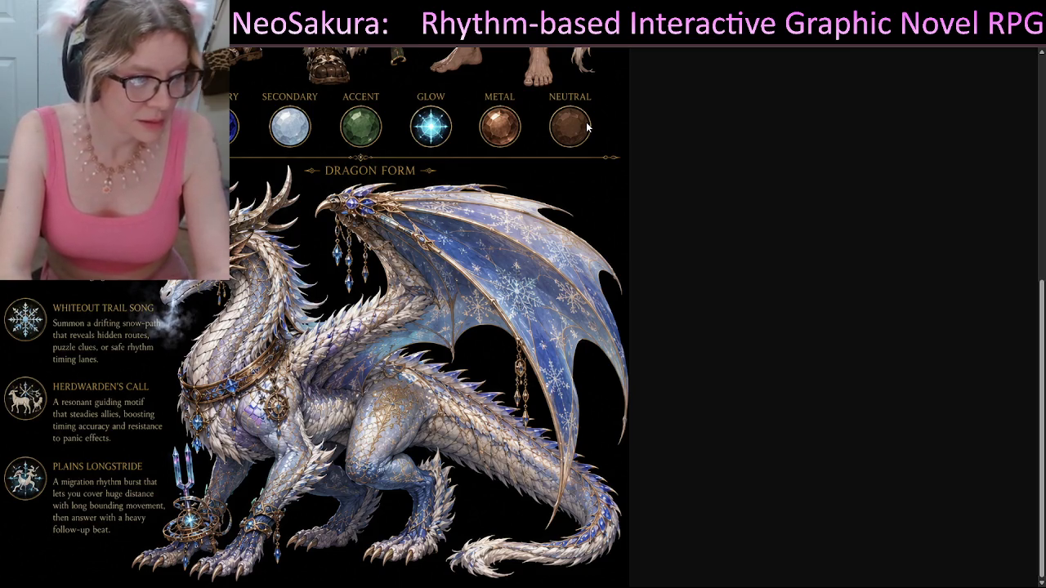
scroll(393, 266, up, 5)
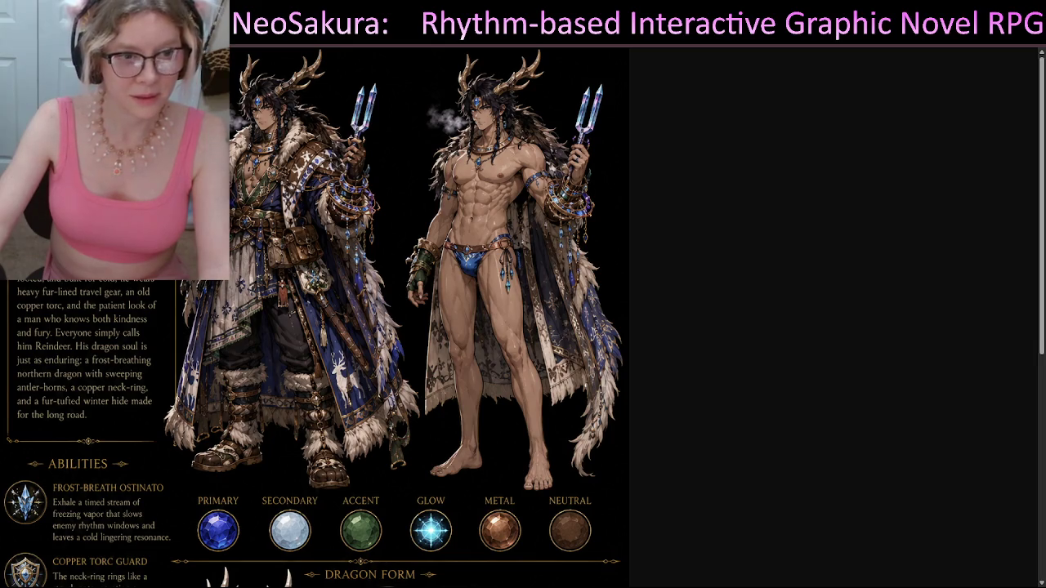
Close the full-size image and return to the chat's message field below the Reindeer sheet
key(ctrl+w)
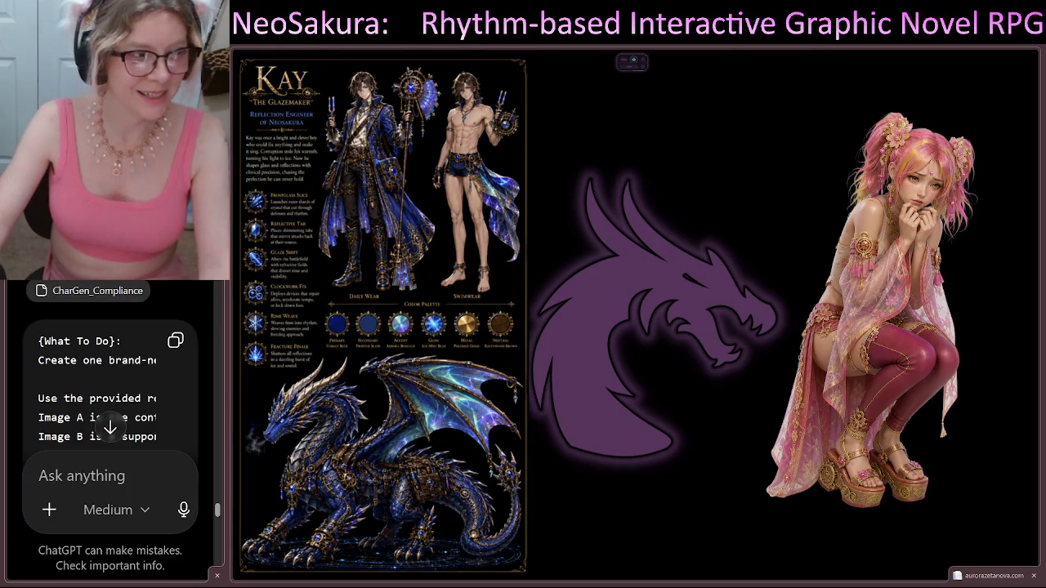
scroll(152, 394, down, 5)
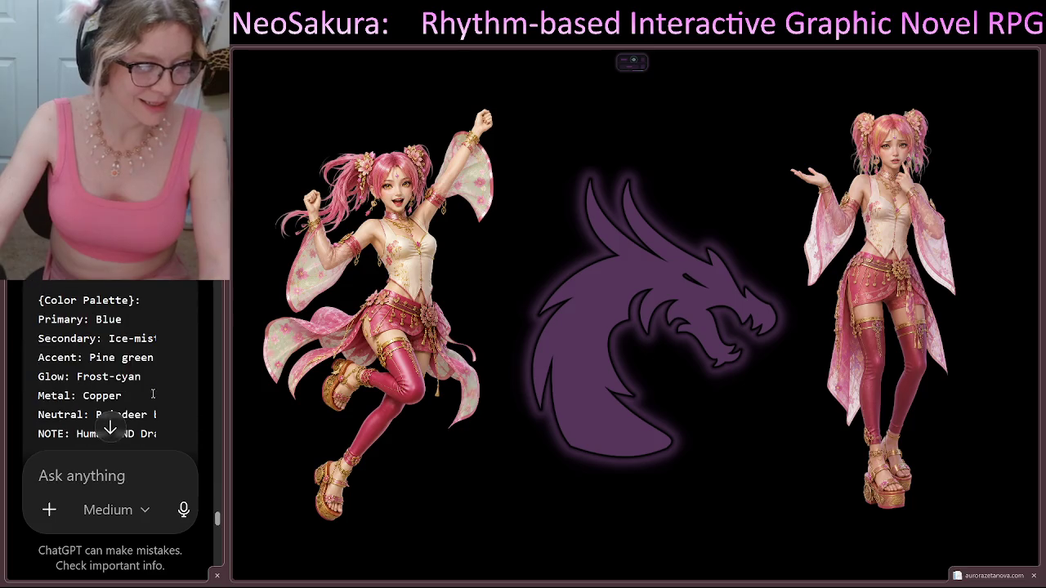
scroll(168, 395, down, 10)
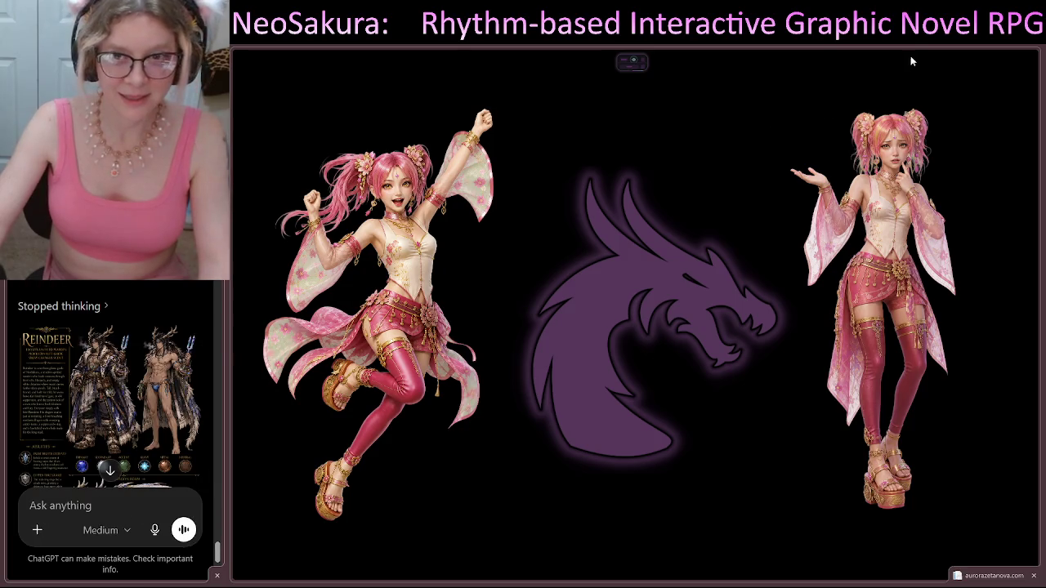
ctrl+scroll(155, 451, down, 2)
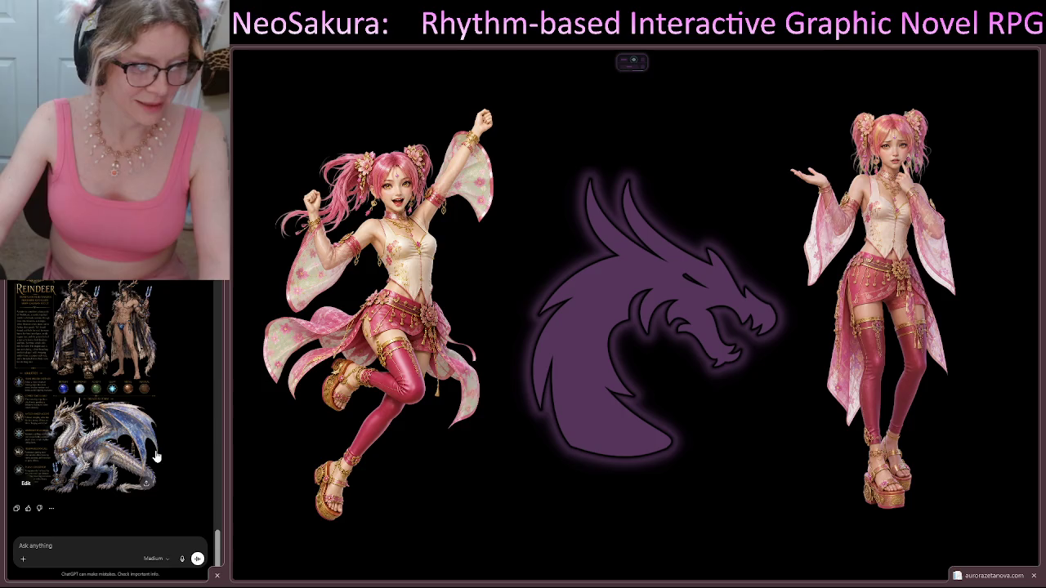
scroll(172, 464, up, 3)
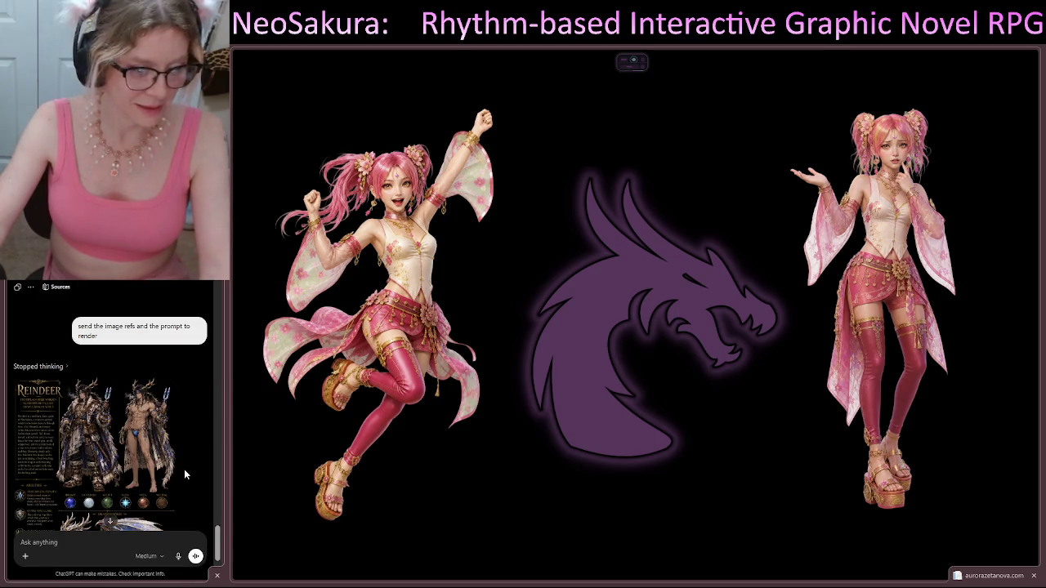
scroll(184, 467, up, 2)
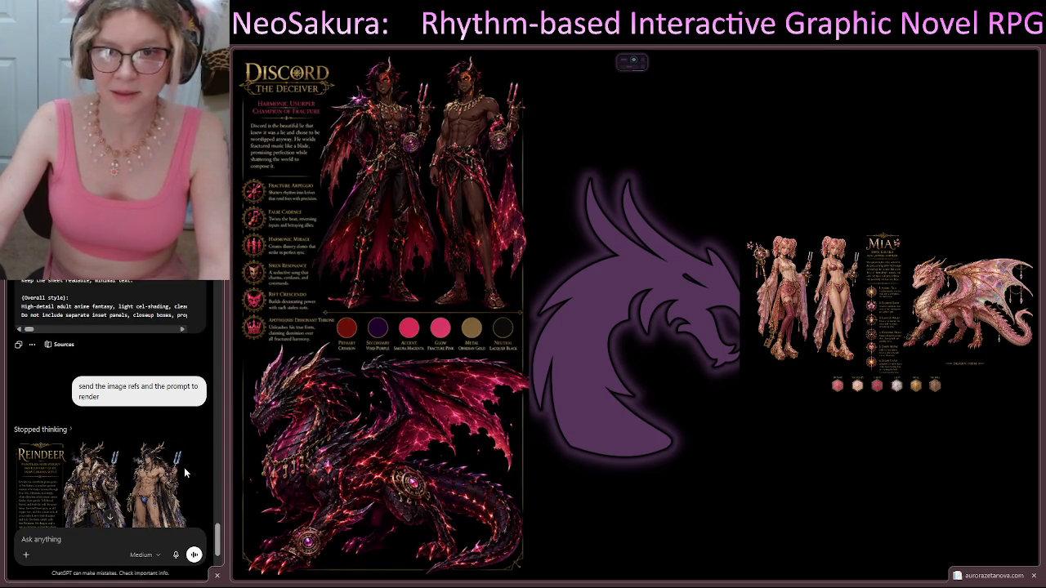
ctrl+scroll(184, 467, up, 2)
scroll(184, 467, down, 10)
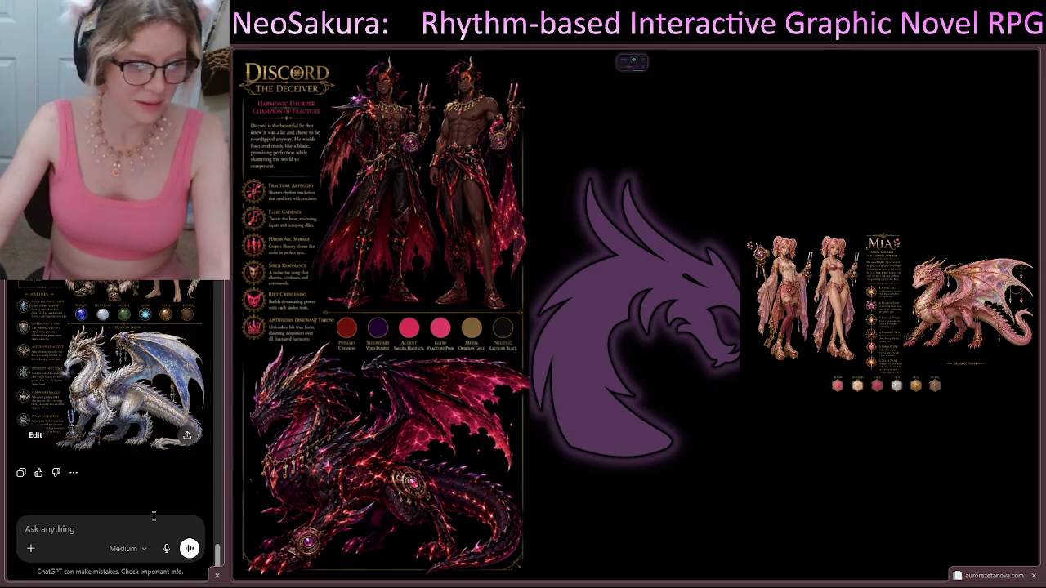
click(130, 527)
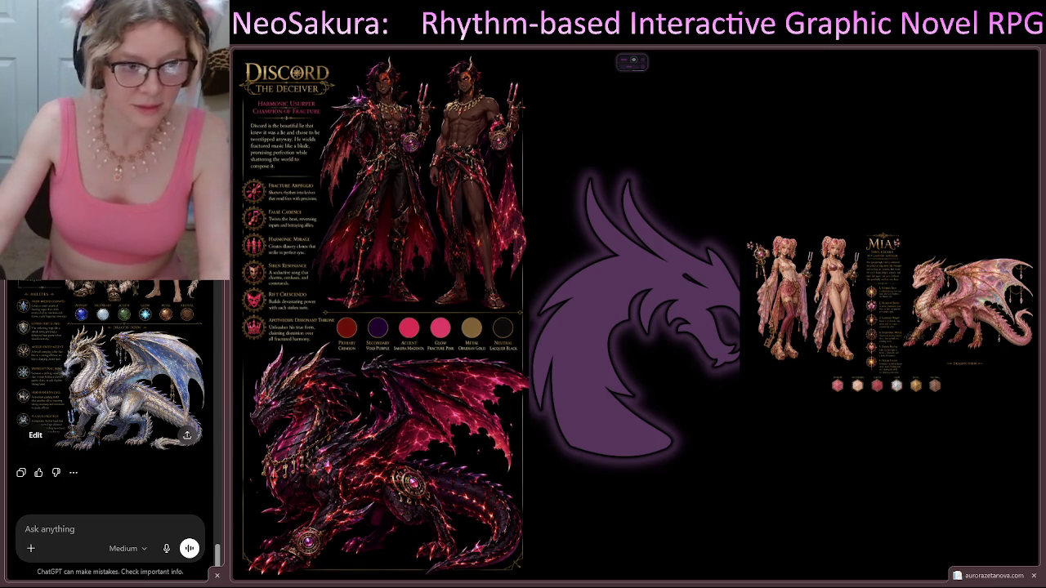
Send the CharGen_Compliance document, then attach CharGen(23).json and two reference images
drag(110, 572, 111, 367)
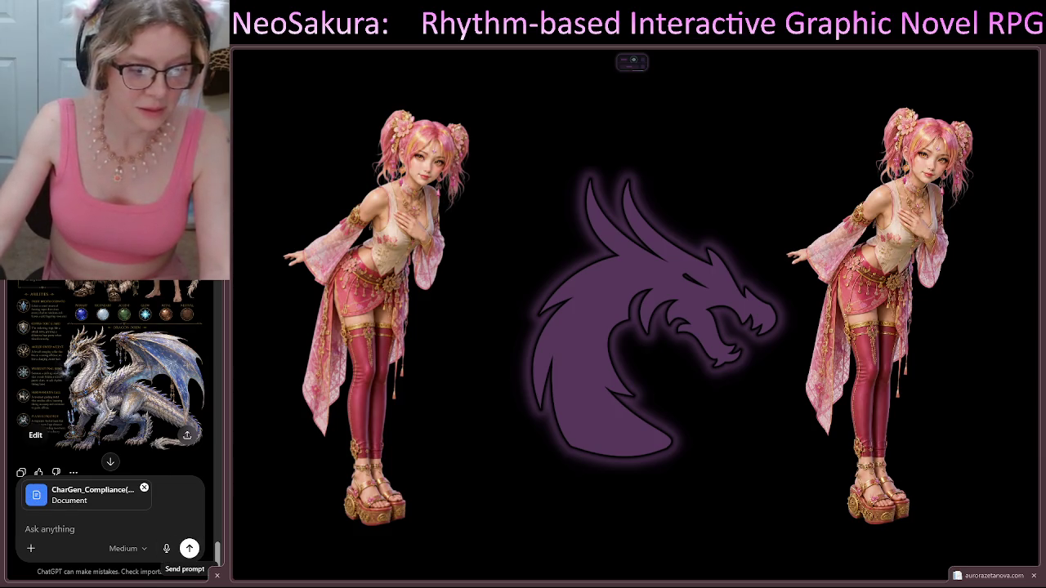
click(189, 550)
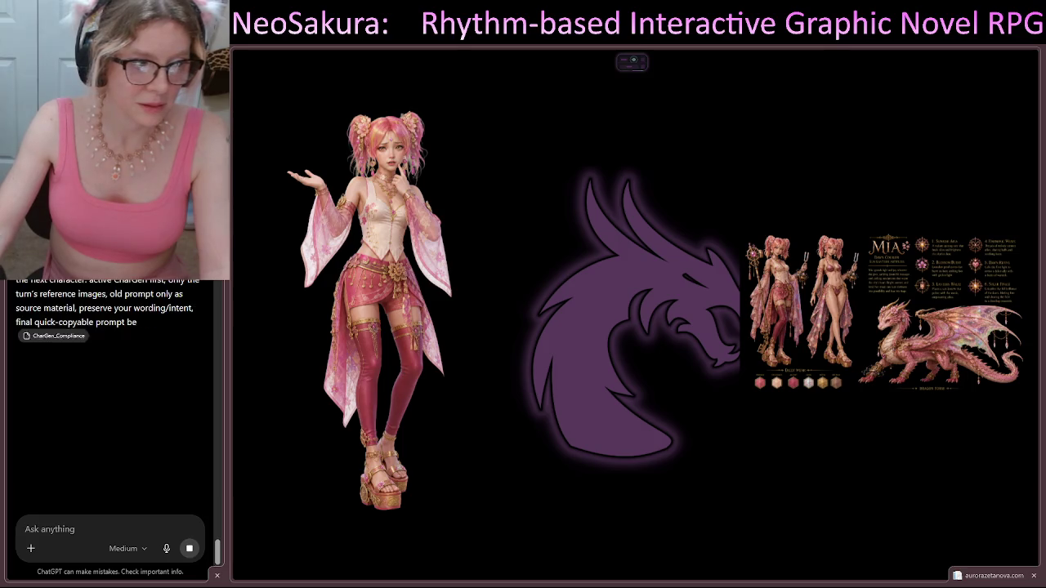
drag(122, 392, 134, 443)
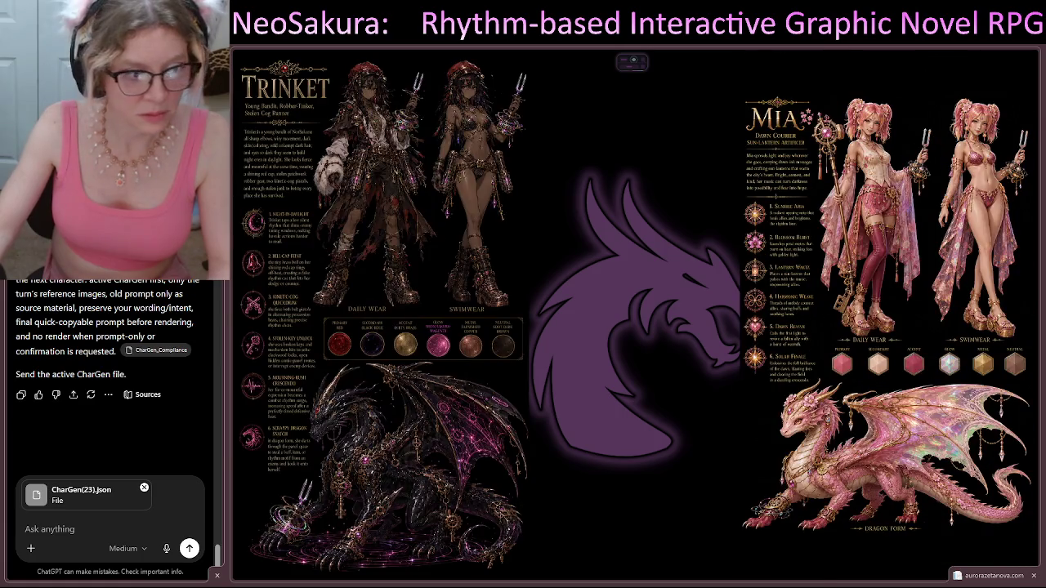
drag(225, 343, 112, 351)
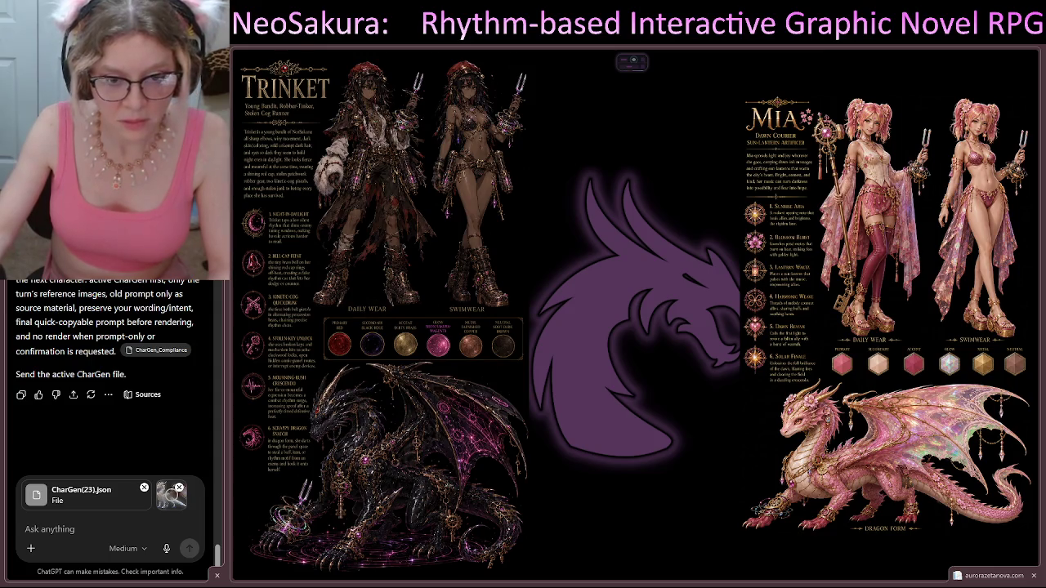
drag(368, 561, 106, 506)
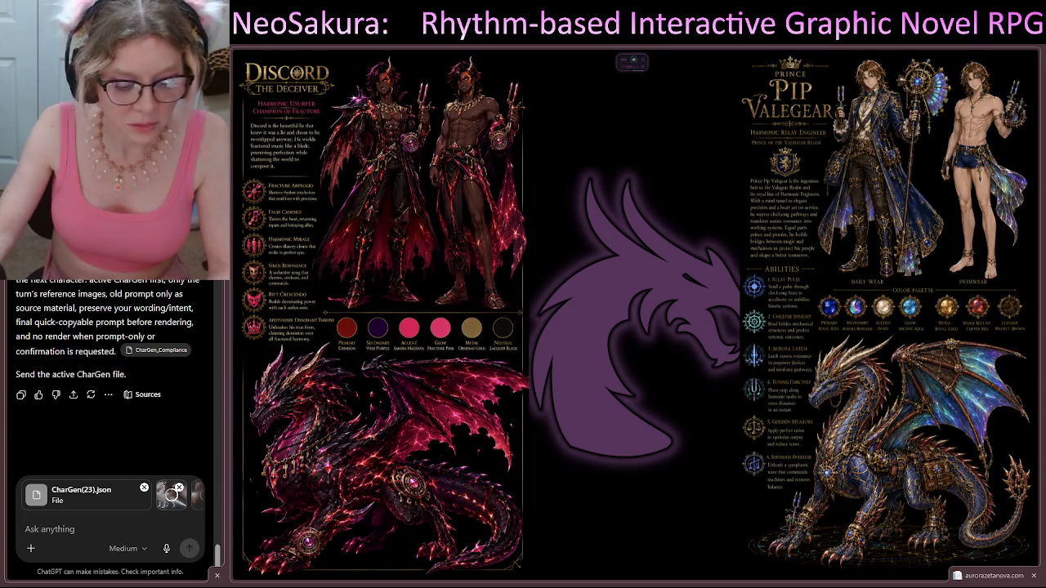